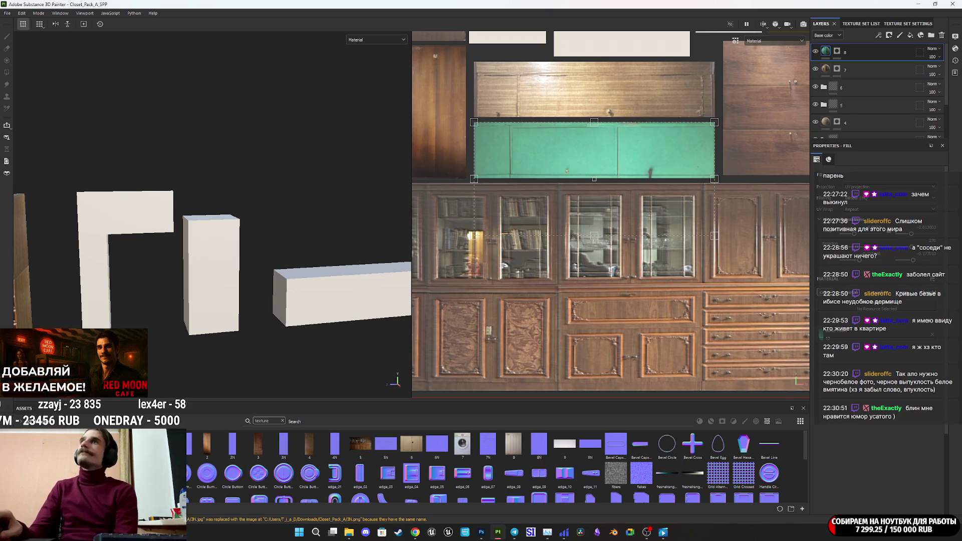
Open the drawer photo IMG_1185.JPG in Photoshop, accepting the colour profile mismatch
{"action": "key", "text": "alt+Tab"}
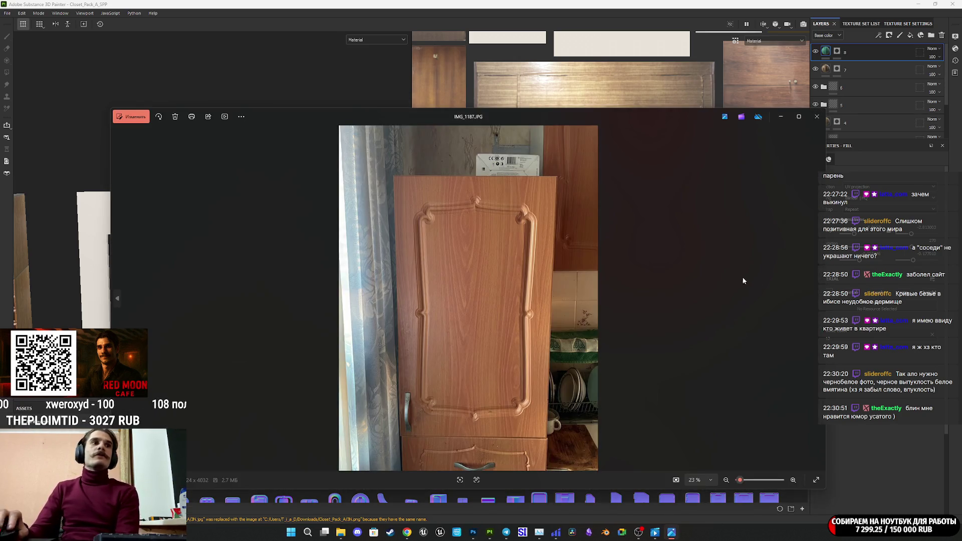
{"action": "left_click", "coordinate": [817, 116]}
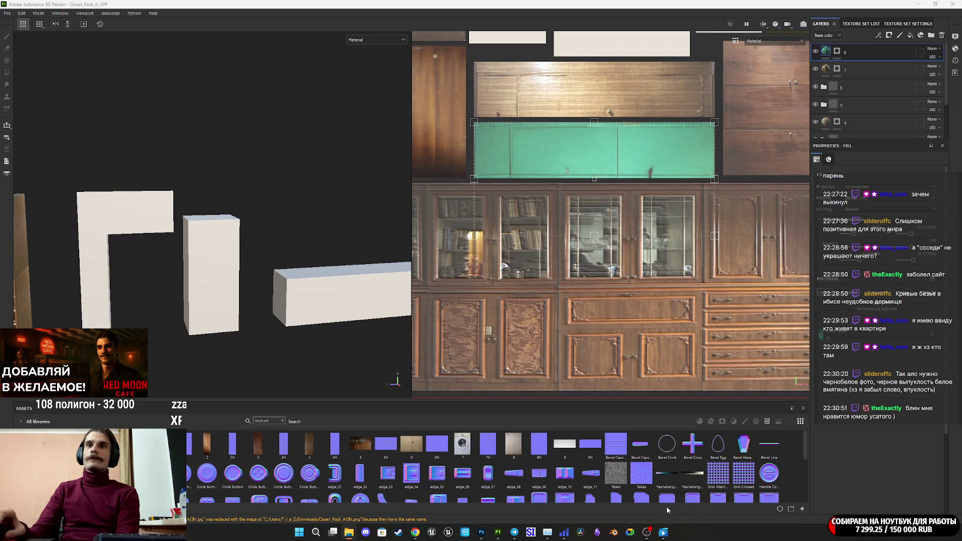
{"action": "mouse_move", "coordinate": [481, 532]}
{"action": "left_click", "coordinate": [490, 487]}
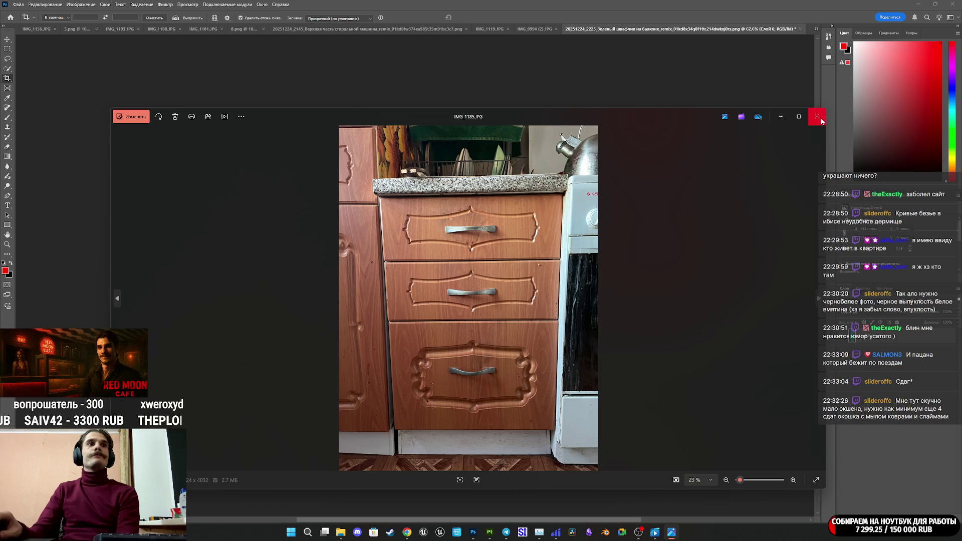
{"action": "left_click", "coordinate": [817, 117]}
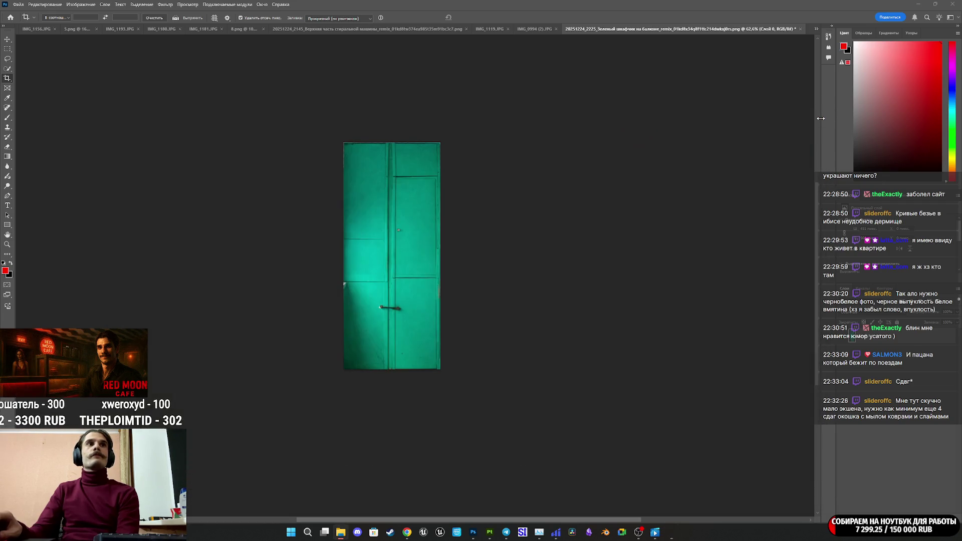
{"action": "mouse_move", "coordinate": [897, 429]}
{"action": "left_mouse_down"}
{"action": "mouse_move", "coordinate": [822, 407]}
{"action": "mouse_move", "coordinate": [882, 407]}
{"action": "left_mouse_up"}
{"action": "left_click", "coordinate": [512, 220]}
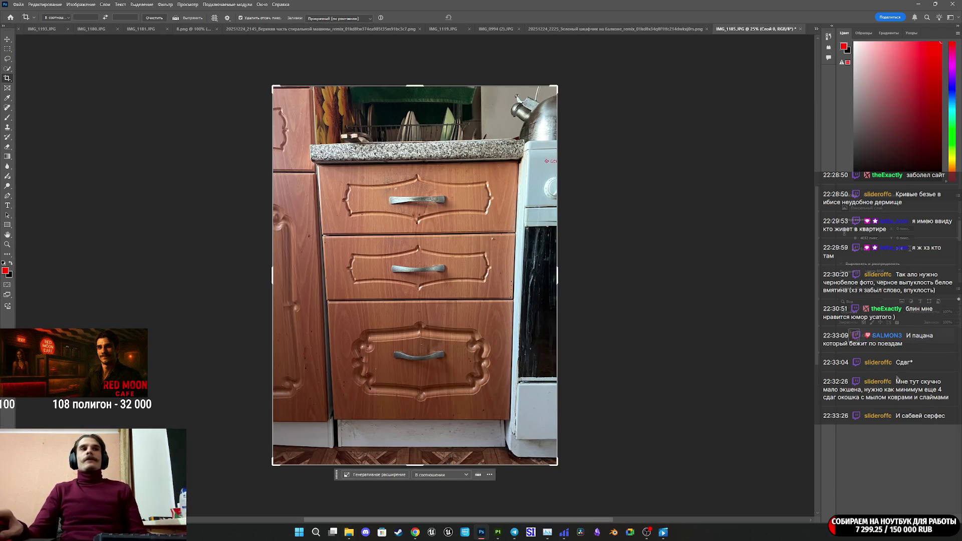
Abandon the crop and start Edit > Perspective Warp on the photo
{"action": "left_click", "coordinate": [375, 249]}
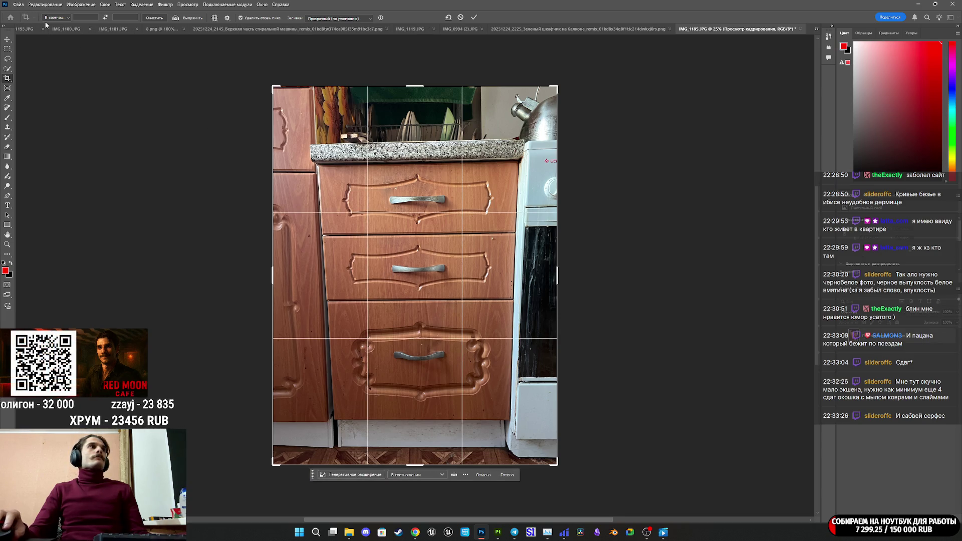
{"action": "left_click", "coordinate": [46, 4]}
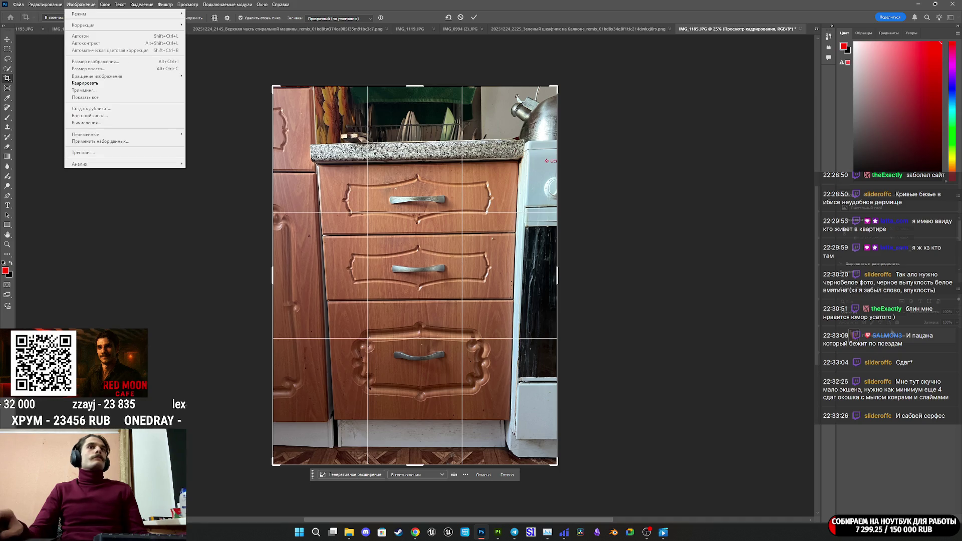
{"action": "left_click", "coordinate": [84, 82]}
{"action": "left_click", "coordinate": [45, 4]}
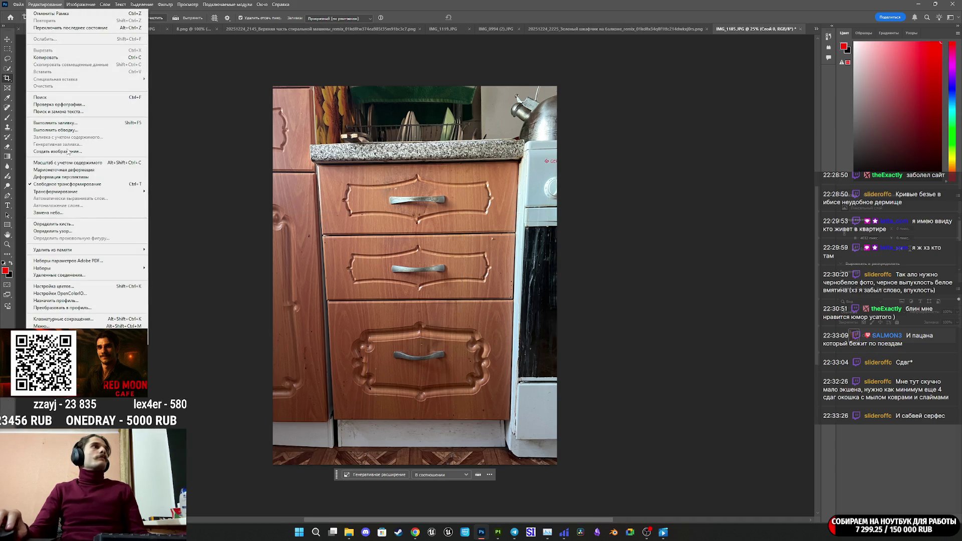
{"action": "left_click", "coordinate": [60, 177]}
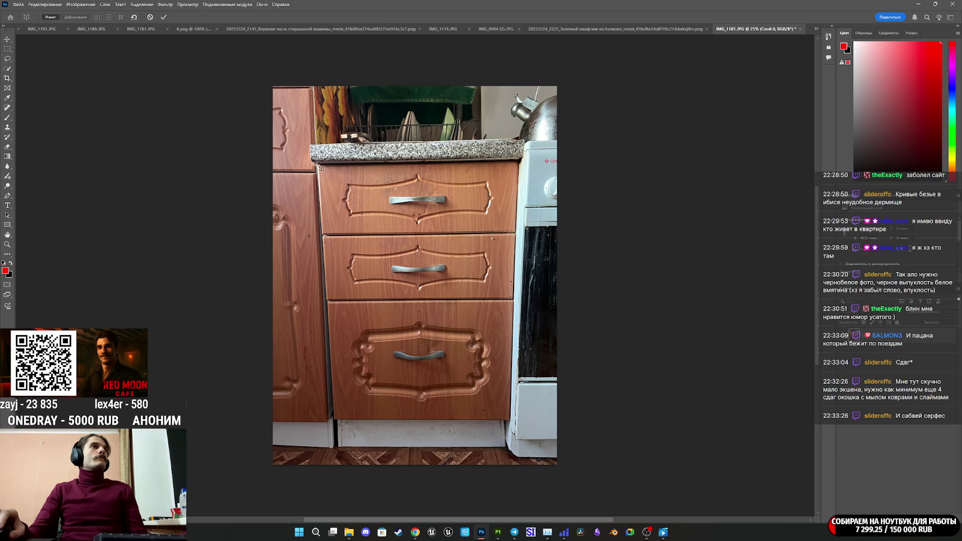
Draw a perspective quad over the drawer cabinet and pin its first corners to the cabinet
{"action": "mouse_move", "coordinate": [317, 165]}
{"action": "left_mouse_down"}
{"action": "mouse_move", "coordinate": [466, 301]}
{"action": "mouse_move", "coordinate": [511, 361]}
{"action": "mouse_move", "coordinate": [513, 425]}
{"action": "left_mouse_up"}
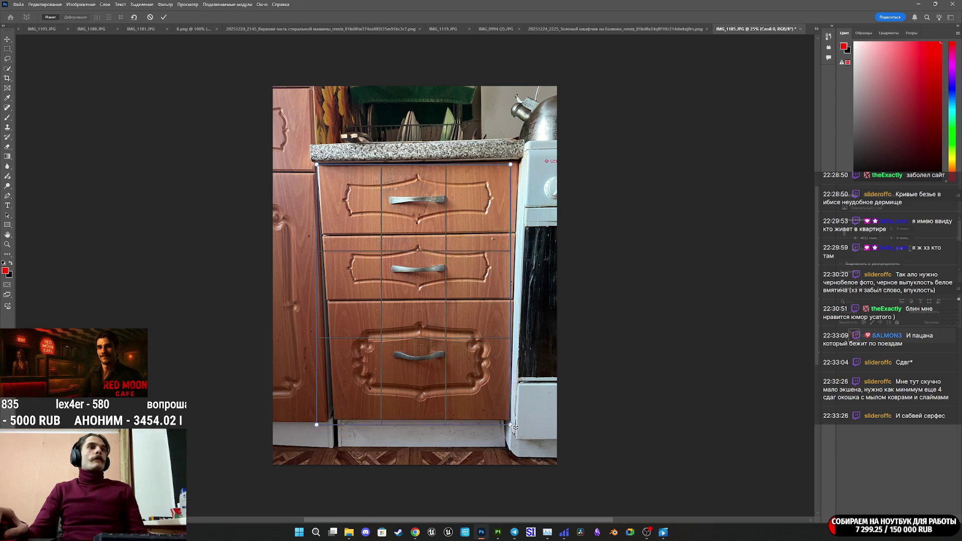
{"action": "scroll", "coordinate": [515, 422], "scroll_direction": "up", "scroll_amount": 2}
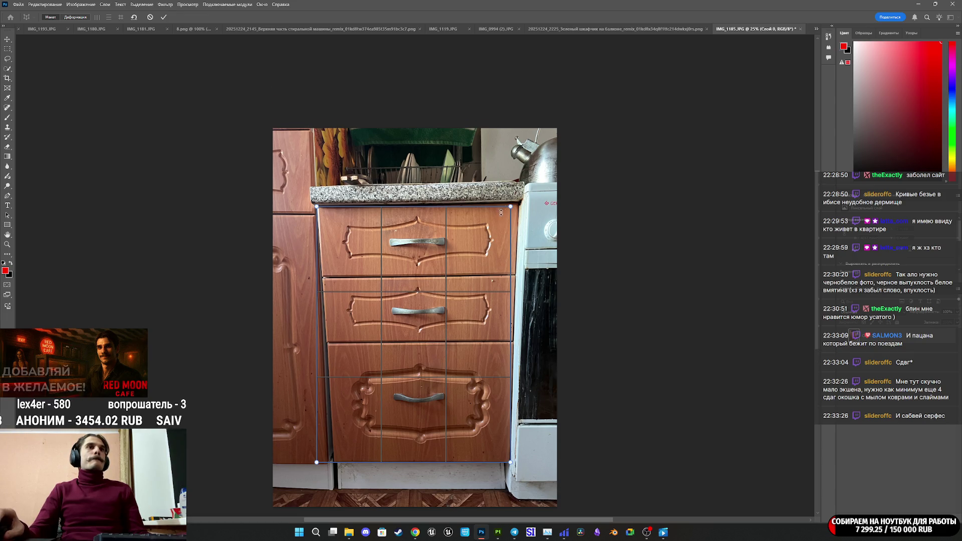
{"action": "scroll", "coordinate": [501, 213], "scroll_direction": "up", "scroll_amount": 5, "text": "alt"}
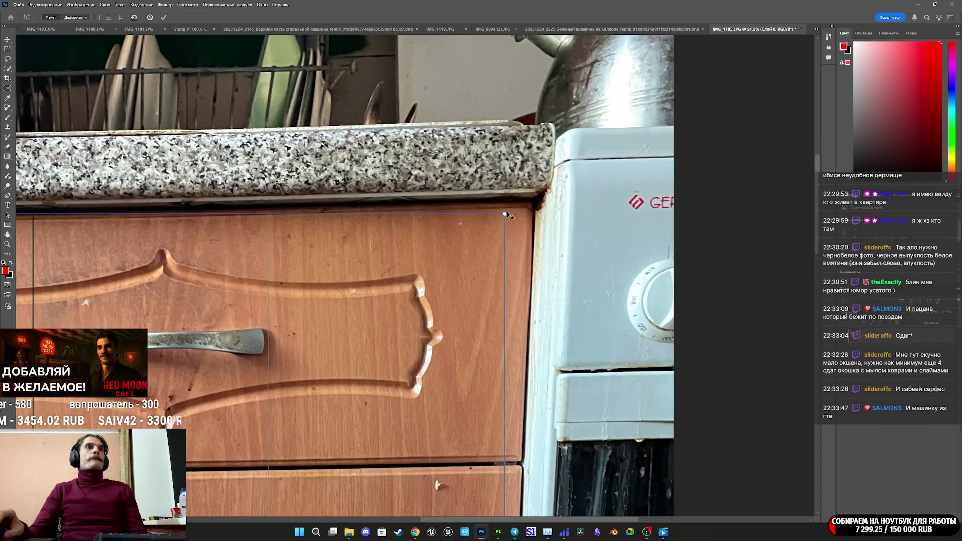
{"action": "left_click_drag", "start_coordinate": [505, 215], "coordinate": [532, 205]}
{"action": "scroll", "coordinate": [456, 223], "scroll_direction": "down", "scroll_amount": 4, "text": "alt"}
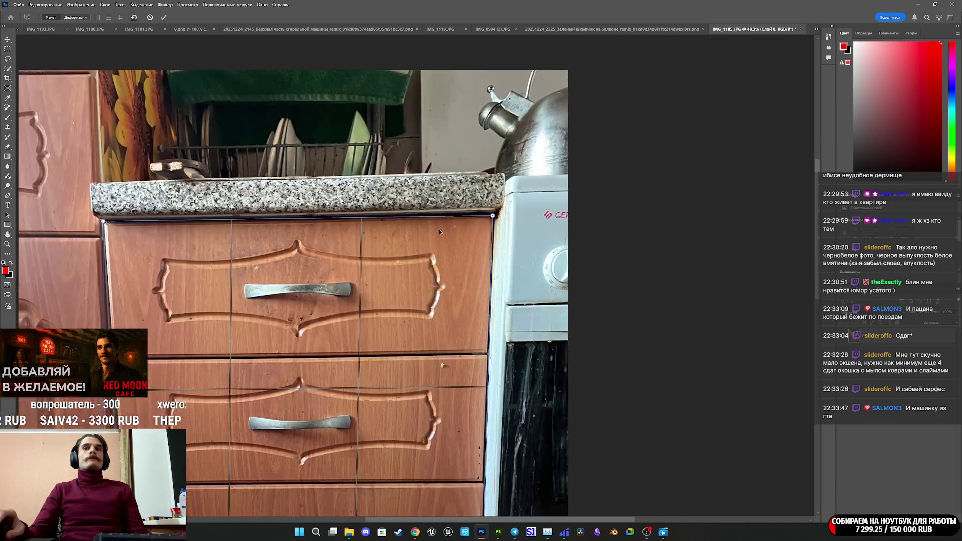
{"action": "scroll", "coordinate": [229, 226], "scroll_direction": "up", "scroll_amount": 3, "text": "alt"}
{"action": "scroll", "coordinate": [210, 249], "scroll_direction": "up", "scroll_amount": 5, "text": "alt"}
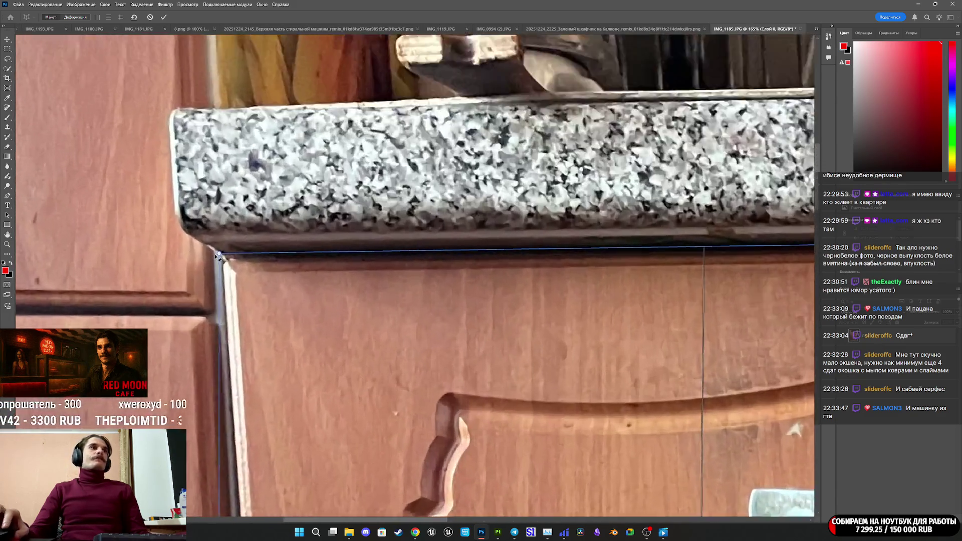
{"action": "left_click_drag", "start_coordinate": [230, 263], "coordinate": [252, 290]}
{"action": "scroll", "coordinate": [431, 292], "scroll_direction": "down", "scroll_amount": 2}
{"action": "scroll", "coordinate": [431, 292], "scroll_direction": "down", "scroll_amount": 8, "text": "alt"}
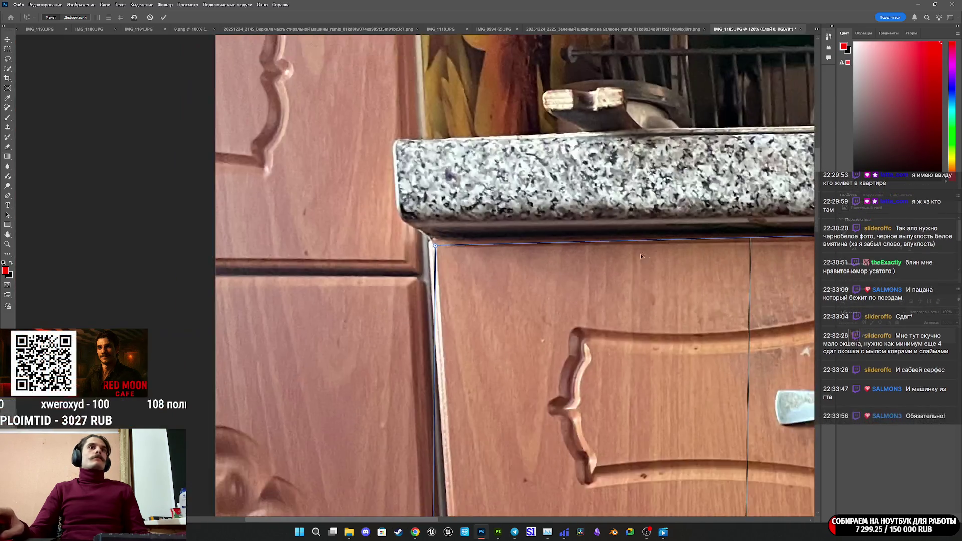
{"action": "scroll", "coordinate": [724, 436], "scroll_direction": "up", "scroll_amount": 2, "text": "alt"}
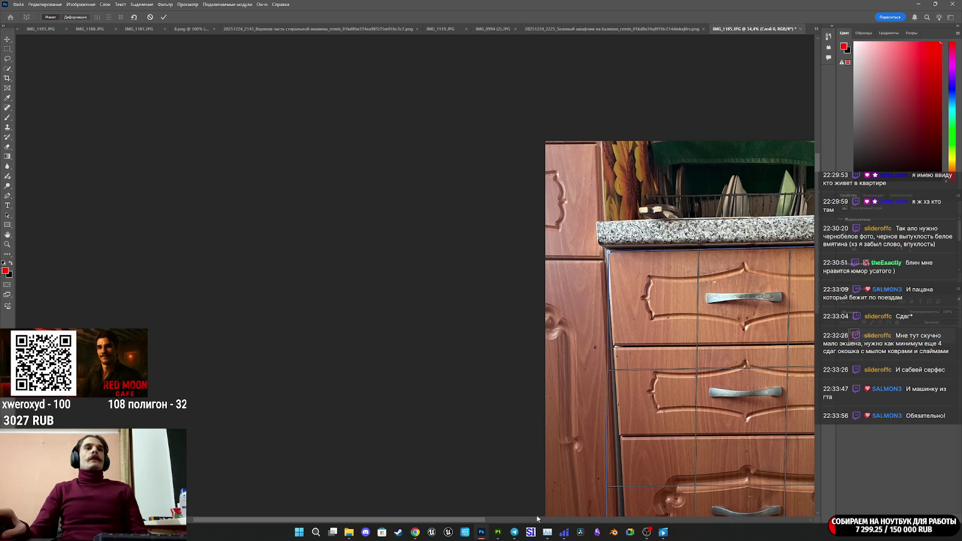
Zoom in and nudge the top-right and bottom-left pins exactly onto the cabinet corners
{"action": "left_click", "coordinate": [537, 519]}
{"action": "left_click_drag", "start_coordinate": [524, 519], "coordinate": [365, 519]}
{"action": "scroll", "coordinate": [535, 224], "scroll_direction": "up", "scroll_amount": 2, "text": "alt"}
{"action": "scroll", "coordinate": [536, 220], "scroll_direction": "up", "scroll_amount": 1, "text": "alt"}
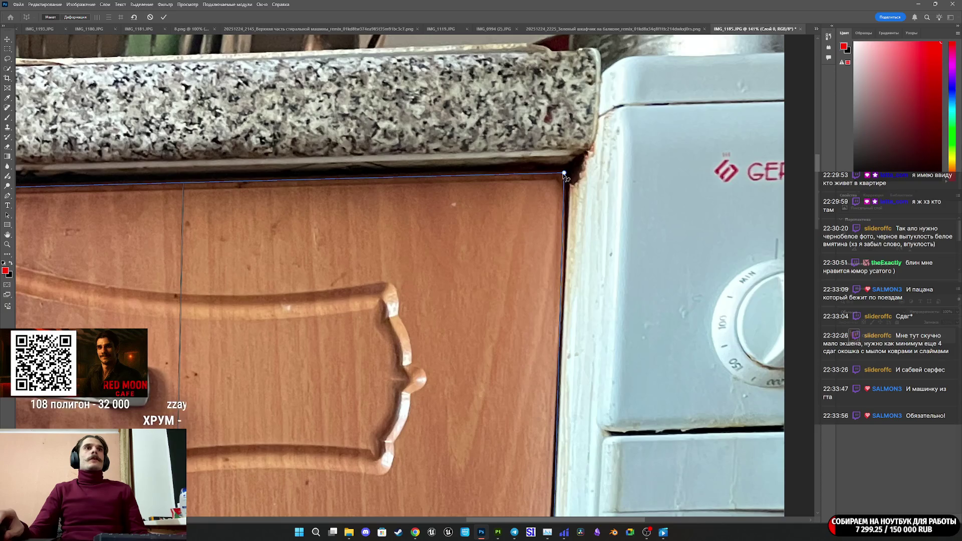
{"action": "left_click_drag", "start_coordinate": [565, 178], "coordinate": [560, 179]}
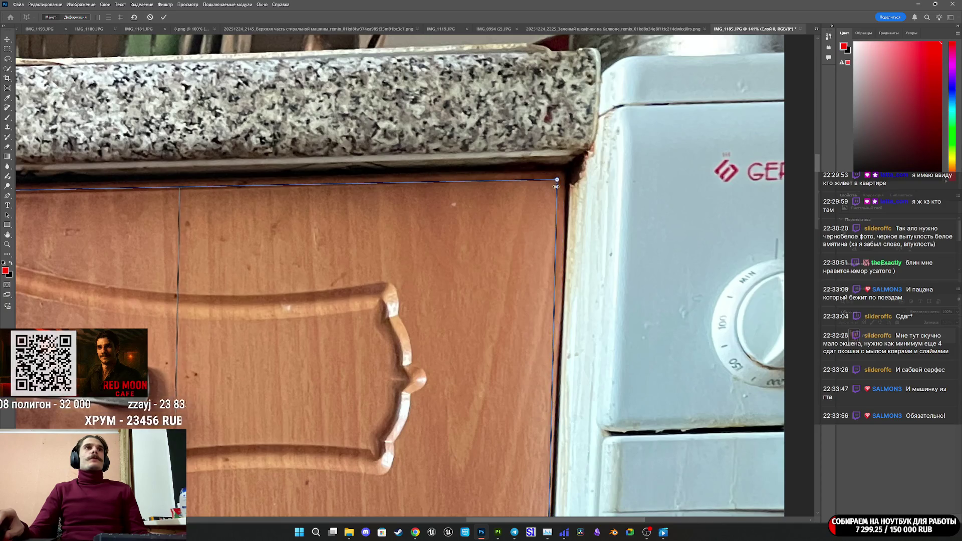
{"action": "scroll", "coordinate": [557, 245], "scroll_direction": "down", "scroll_amount": 3, "text": "alt"}
{"action": "scroll", "coordinate": [557, 391], "scroll_direction": "down", "scroll_amount": 3}
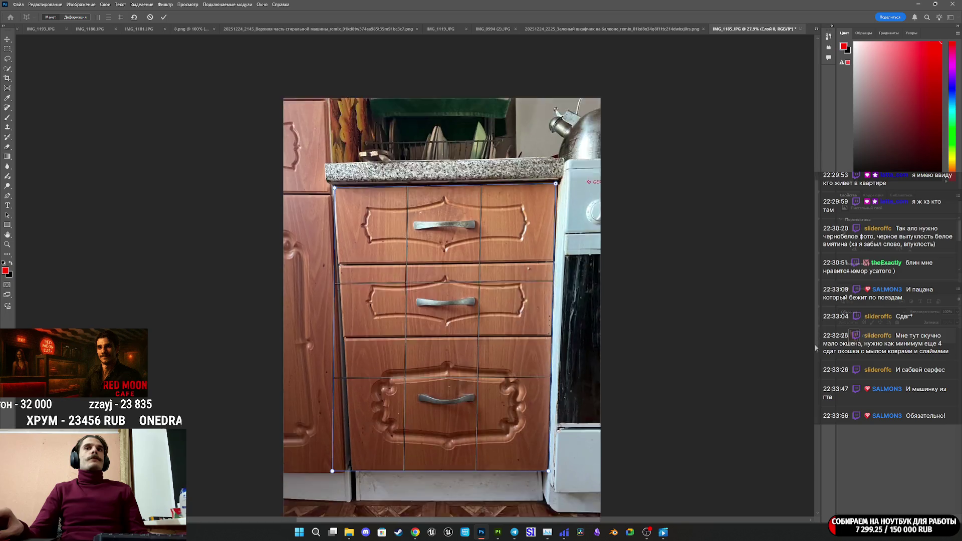
{"action": "scroll", "coordinate": [551, 393], "scroll_direction": "up", "scroll_amount": 1, "text": "alt"}
{"action": "scroll", "coordinate": [550, 393], "scroll_direction": "up", "scroll_amount": 5, "text": "alt"}
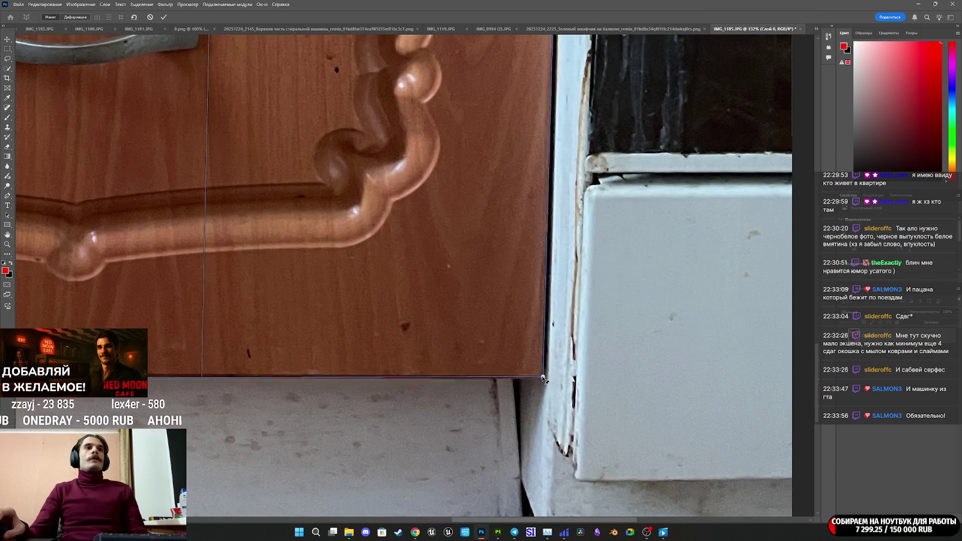
{"action": "scroll", "coordinate": [311, 350], "scroll_direction": "down", "scroll_amount": 1, "text": "alt"}
{"action": "scroll", "coordinate": [54, 323], "scroll_direction": "down", "scroll_amount": 2}
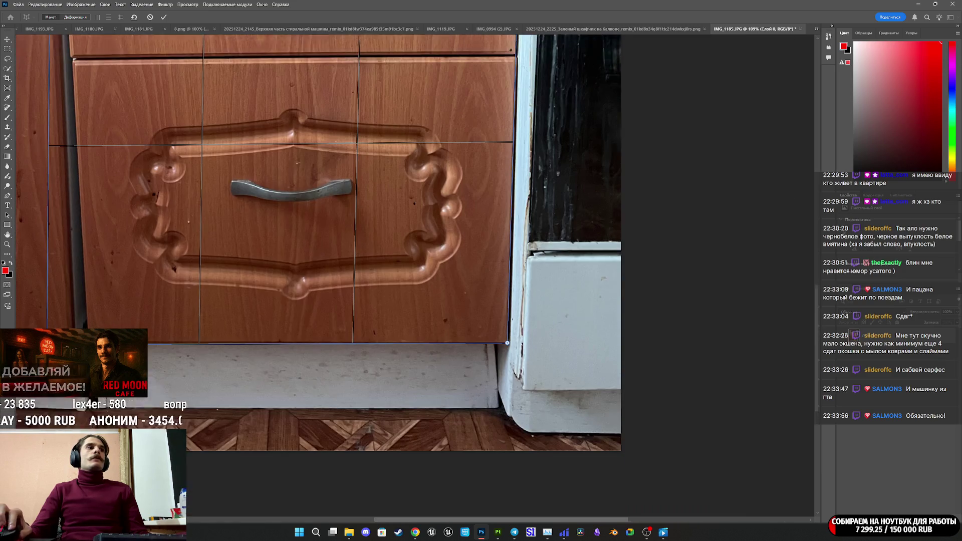
{"action": "mouse_move", "coordinate": [46, 326]}
{"action": "left_mouse_down"}
{"action": "mouse_move", "coordinate": [100, 326]}
{"action": "mouse_move", "coordinate": [81, 325]}
{"action": "mouse_move", "coordinate": [89, 325]}
{"action": "left_mouse_up"}
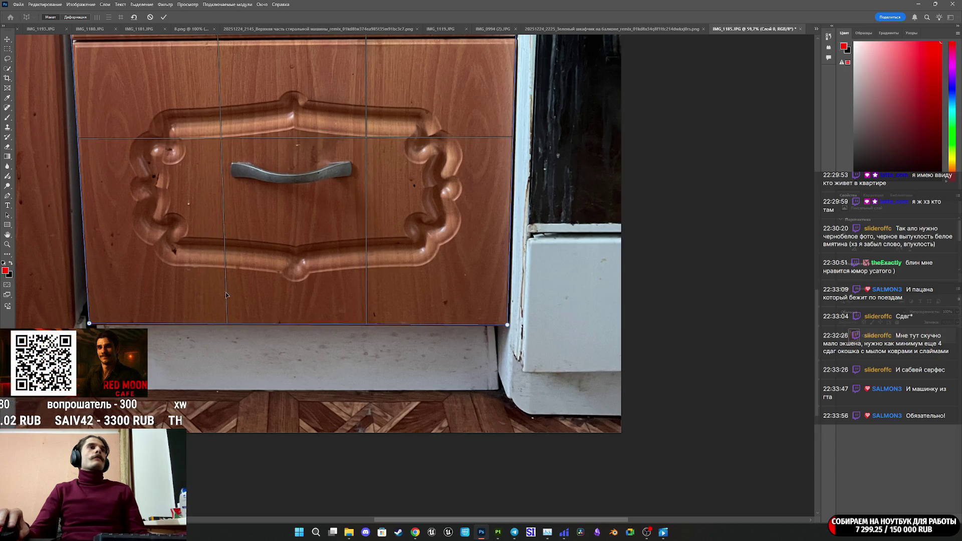
{"action": "scroll", "coordinate": [226, 295], "scroll_direction": "down", "scroll_amount": 5, "text": "alt"}
In Warp mode, auto-straighten the cabinet into a flat front and commit the warp
{"action": "left_click", "coordinate": [84, 19]}
{"action": "left_click", "coordinate": [120, 17]}
{"action": "left_click", "coordinate": [163, 17]}
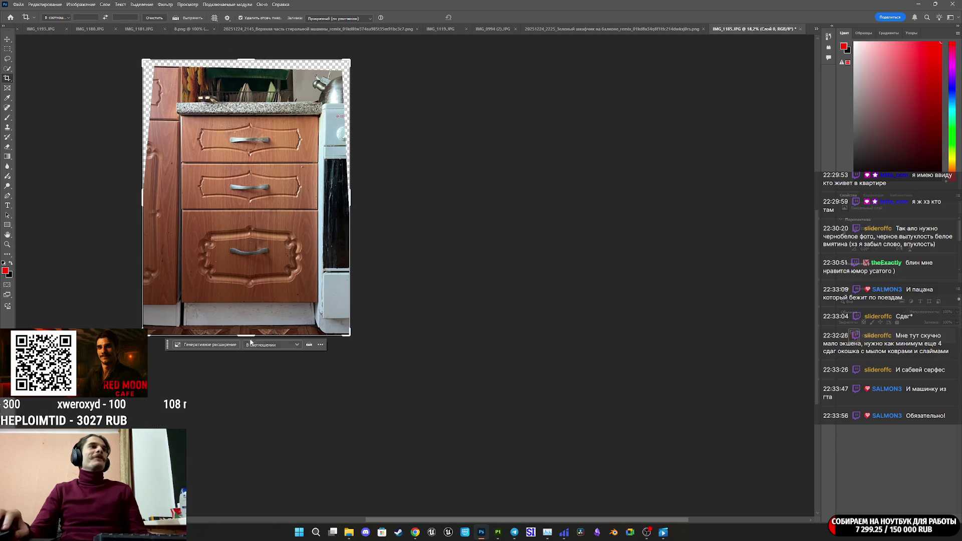
Crop the straightened photo to just the three drawers and apply the crop
{"action": "left_click_drag", "start_coordinate": [246, 335], "coordinate": [257, 320]}
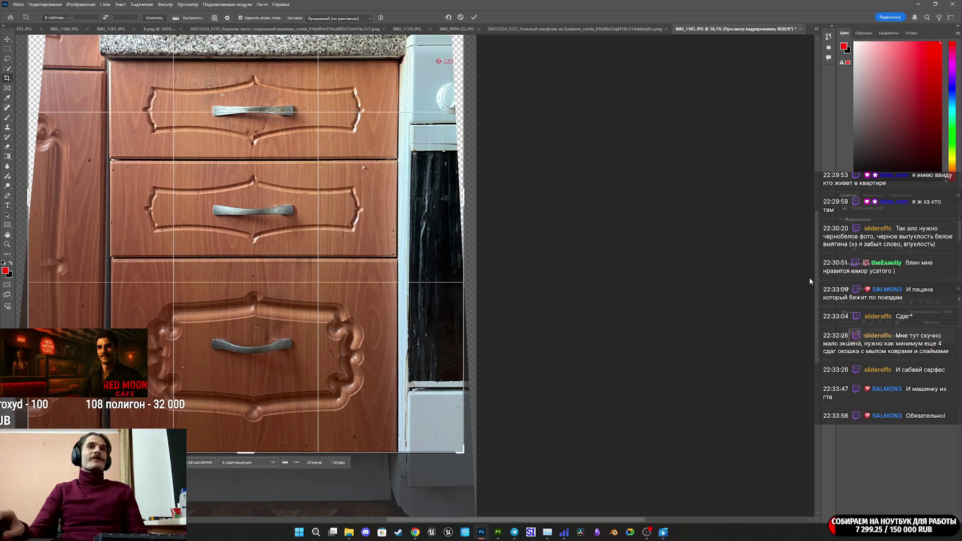
{"action": "left_click_drag", "start_coordinate": [513, 522], "coordinate": [468, 521]}
{"action": "left_click_drag", "start_coordinate": [387, 452], "coordinate": [392, 453]}
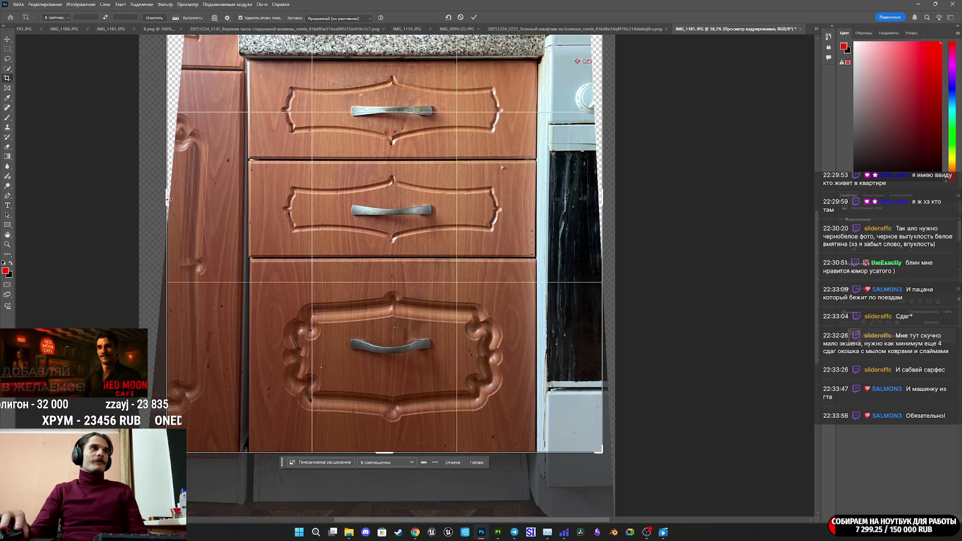
{"action": "left_click_drag", "start_coordinate": [167, 196], "coordinate": [208, 196]}
{"action": "left_click_drag", "start_coordinate": [563, 210], "coordinate": [516, 210]}
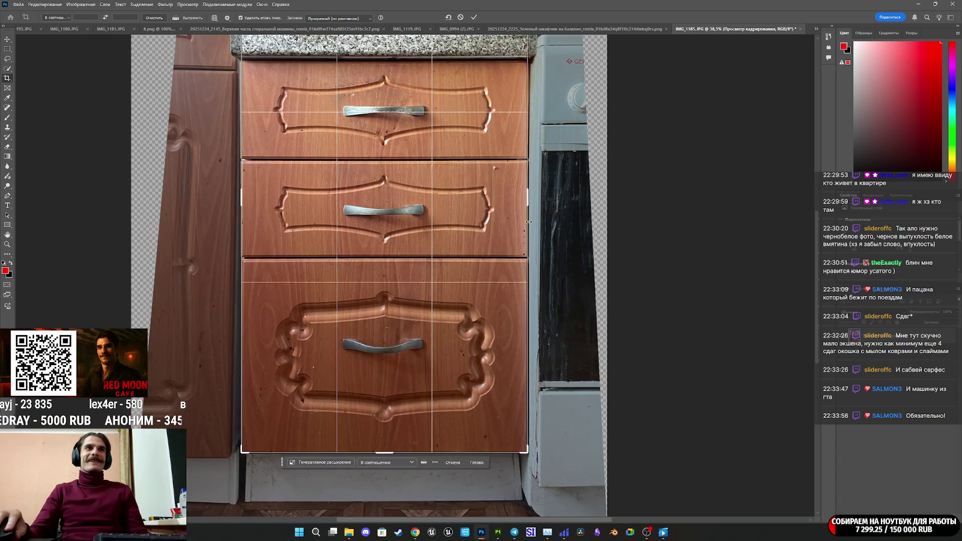
{"action": "scroll", "coordinate": [766, 208], "scroll_direction": "up", "scroll_amount": 3}
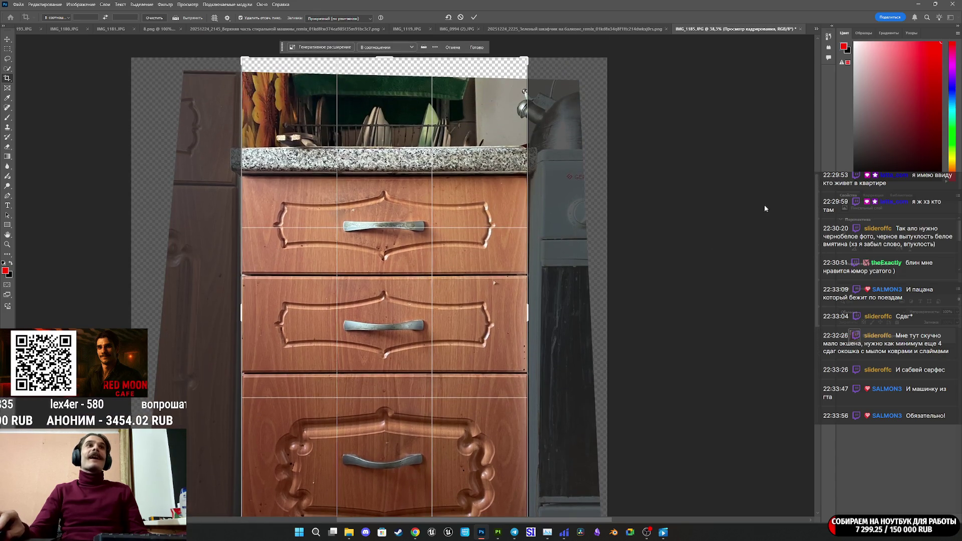
{"action": "left_click_drag", "start_coordinate": [389, 56], "coordinate": [394, 116]}
{"action": "left_click", "coordinate": [475, 18]}
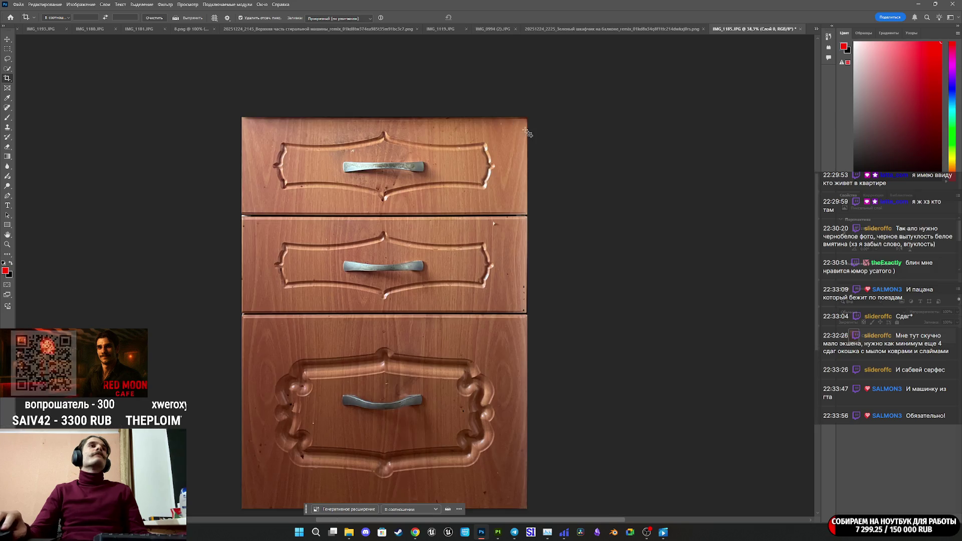
{"action": "scroll", "coordinate": [462, 259], "scroll_direction": "down", "scroll_amount": 3, "text": "alt"}
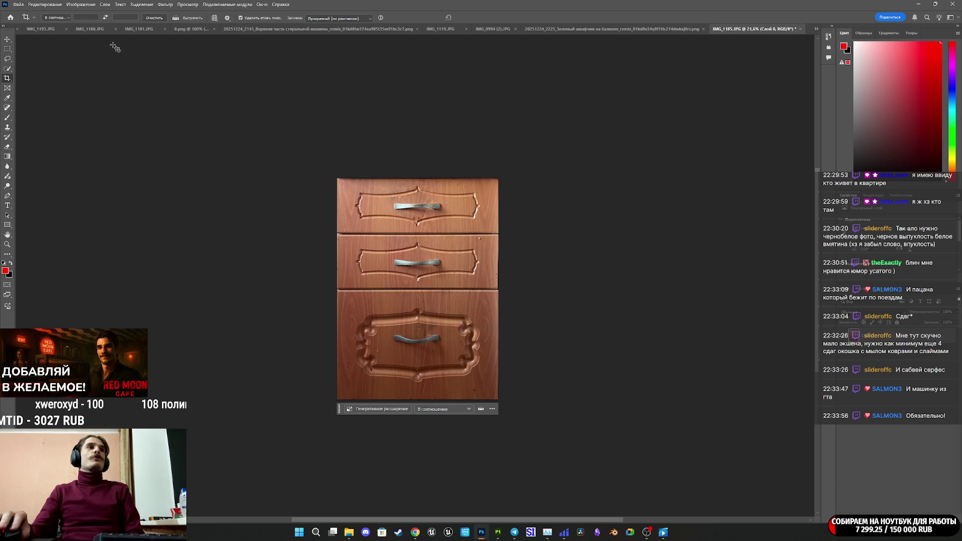
{"action": "left_click", "coordinate": [18, 4]}
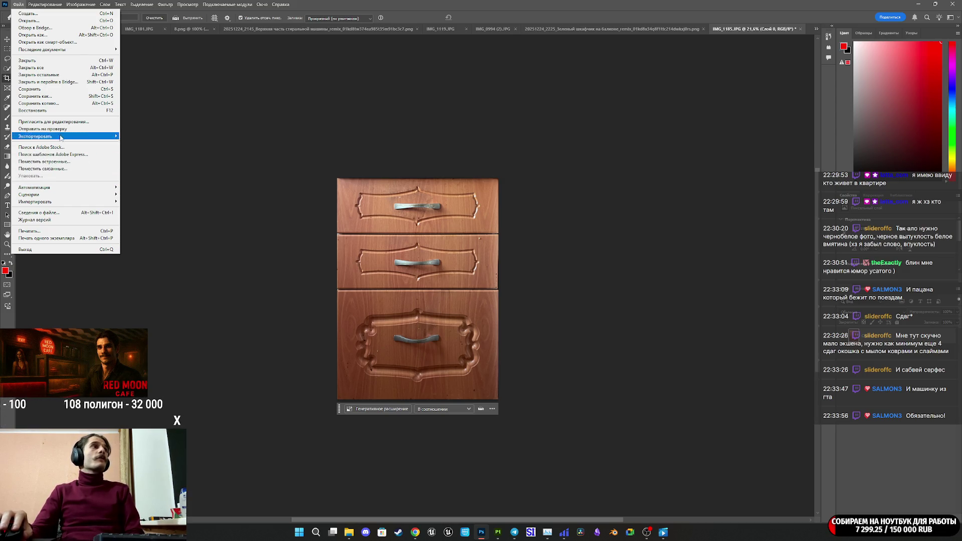
Export the cropped drawer image as 13.png into the Closet_Pack_A folder
{"action": "mouse_move", "coordinate": [63, 135]}
{"action": "left_click", "coordinate": [167, 144]}
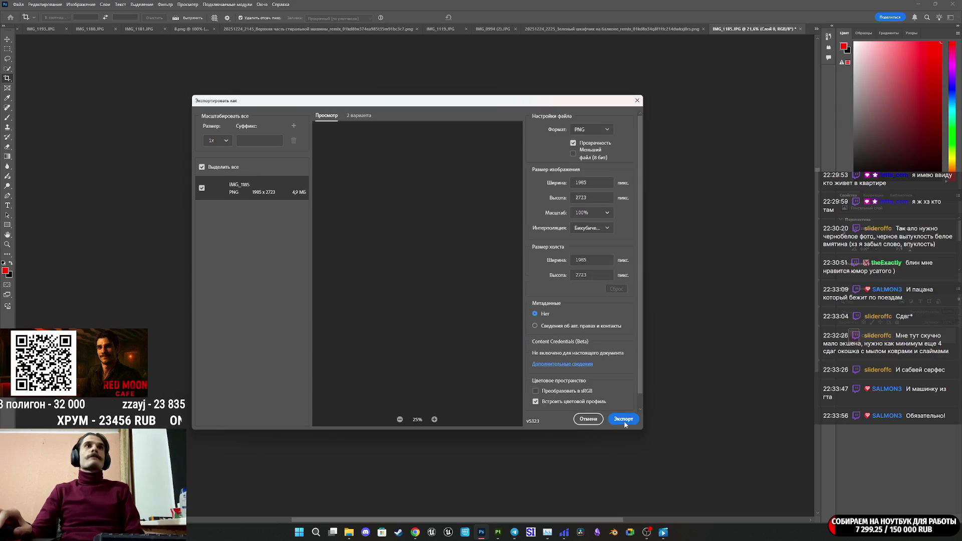
{"action": "left_click", "coordinate": [625, 419]}
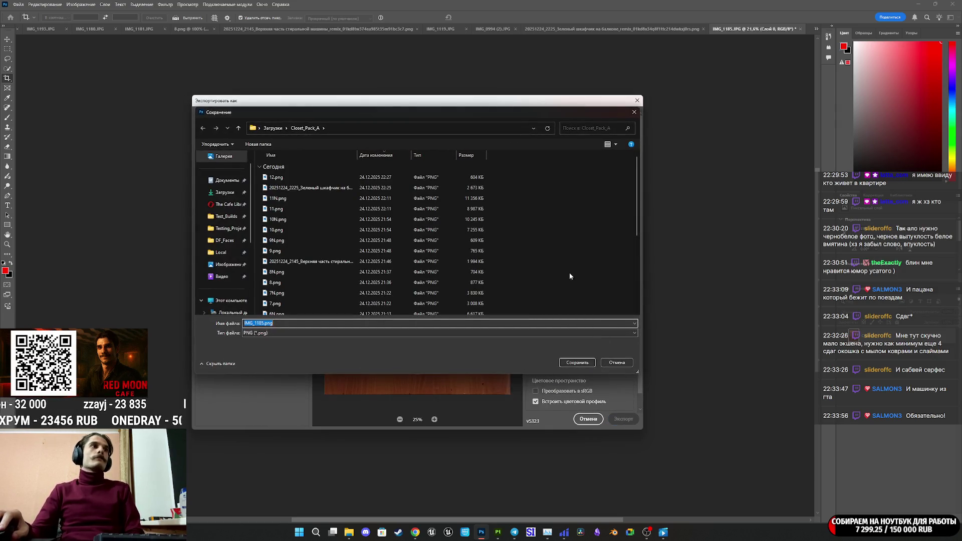
{"action": "type", "text": "13"}
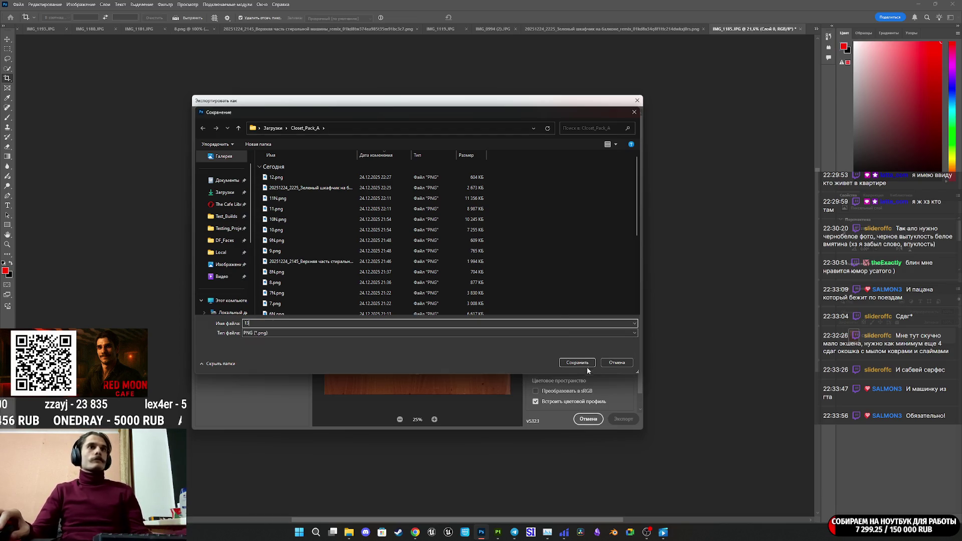
{"action": "left_click", "coordinate": [587, 364]}
{"action": "left_click", "coordinate": [416, 532]}
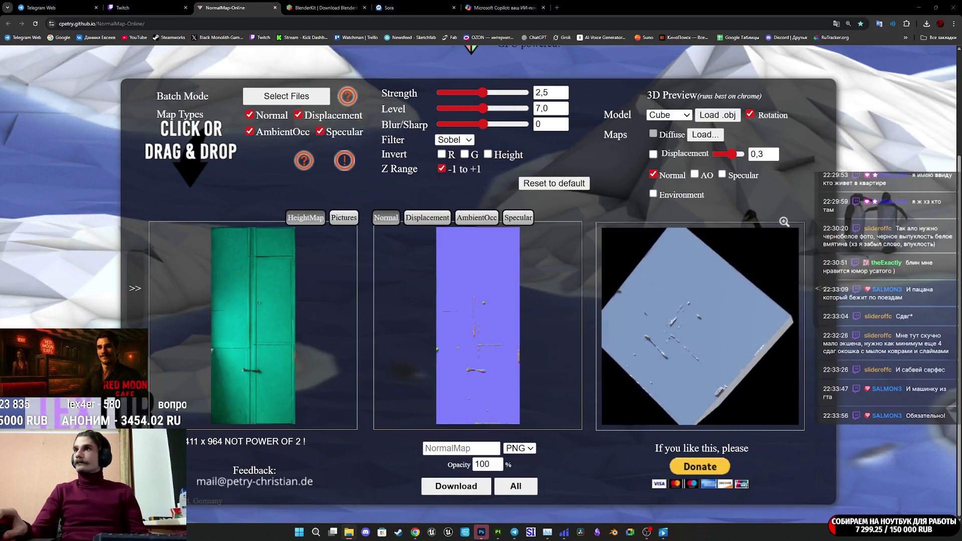
Load the drawer photo as height map, set Strength 0,85 and Blur/Sharp -9, preview on Plane
{"action": "mouse_move", "coordinate": [151, 401]}
{"action": "left_mouse_down"}
{"action": "mouse_move", "coordinate": [236, 290]}
{"action": "mouse_move", "coordinate": [281, 310]}
{"action": "left_mouse_up"}
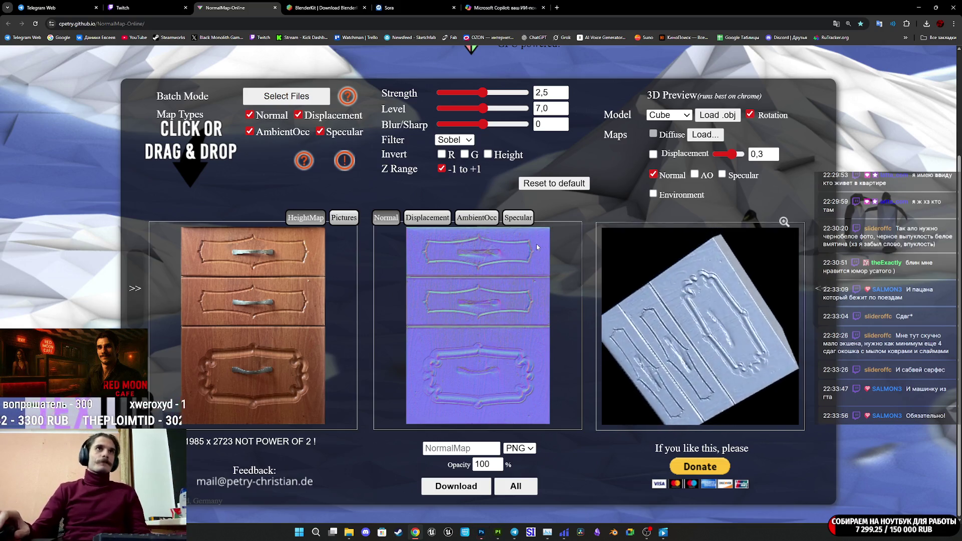
{"action": "left_click_drag", "start_coordinate": [483, 92], "coordinate": [479, 93]}
{"action": "left_click", "coordinate": [447, 93]}
{"action": "left_click", "coordinate": [457, 95]}
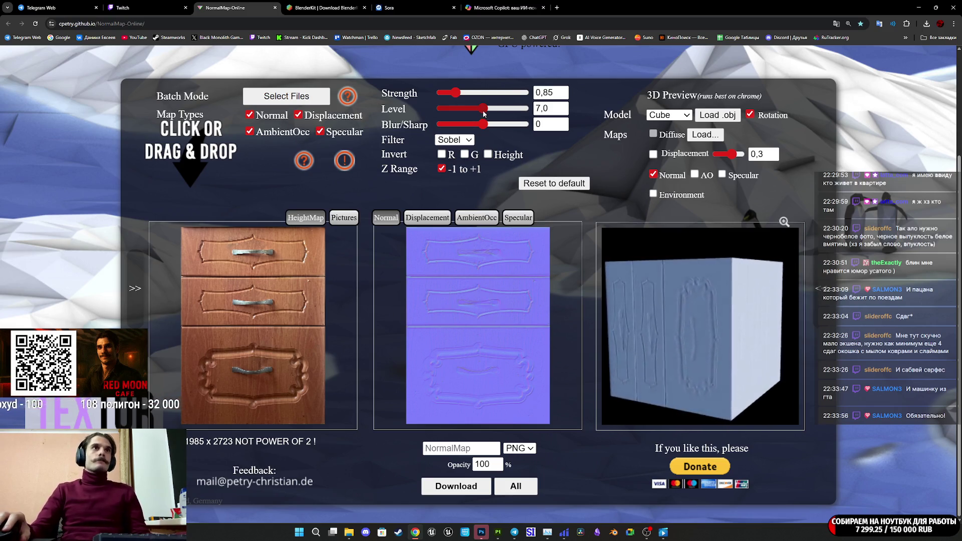
{"action": "left_click", "coordinate": [480, 124]}
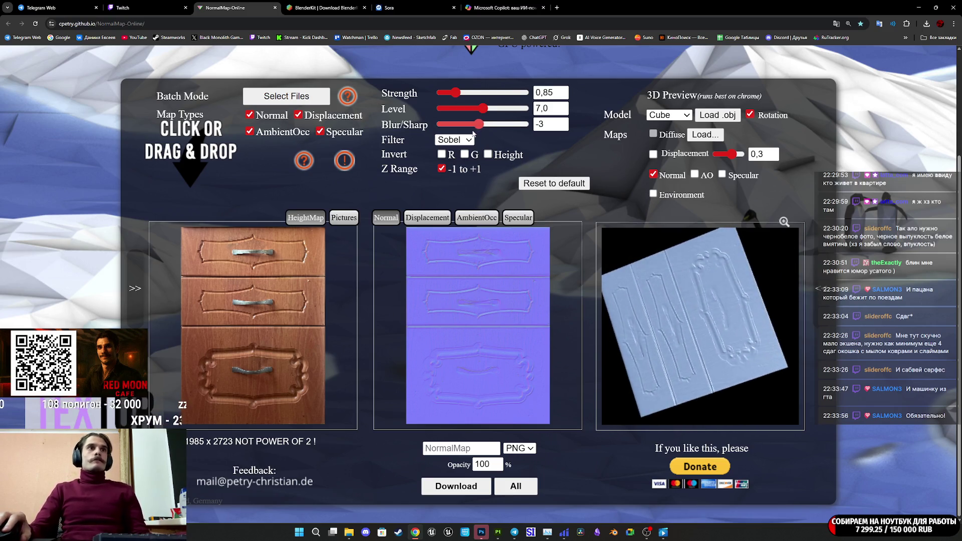
{"action": "left_click", "coordinate": [471, 125]}
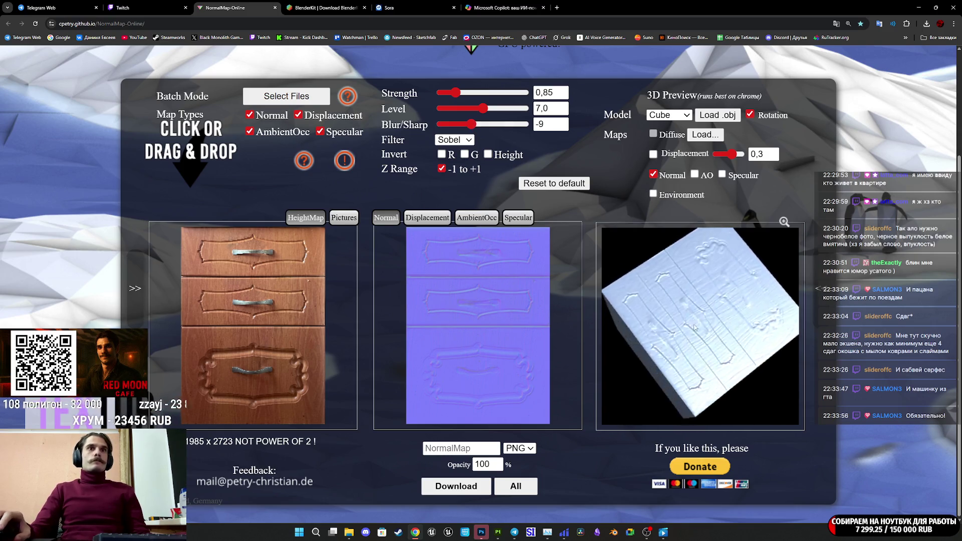
{"action": "left_click", "coordinate": [670, 115]}
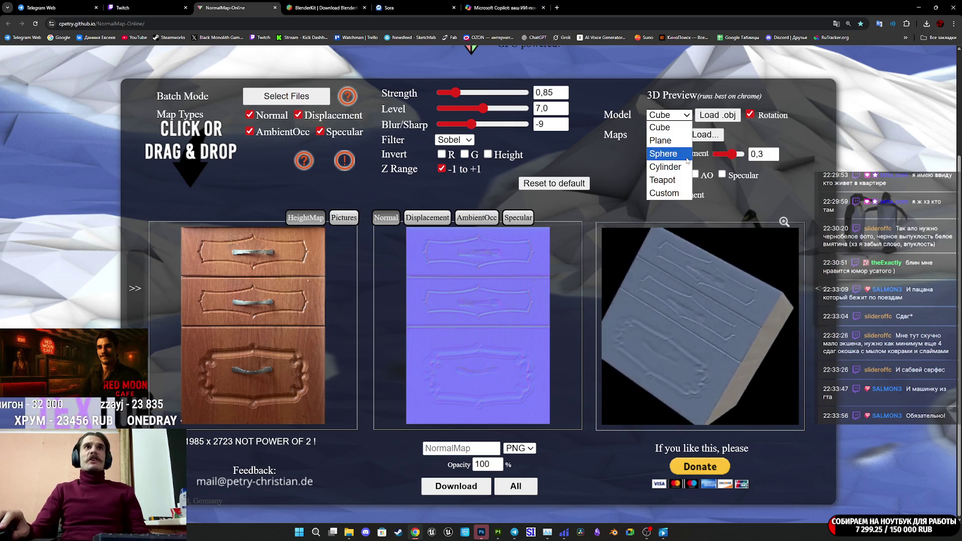
{"action": "left_click", "coordinate": [680, 143]}
{"action": "left_click_drag", "start_coordinate": [706, 254], "coordinate": [705, 328]}
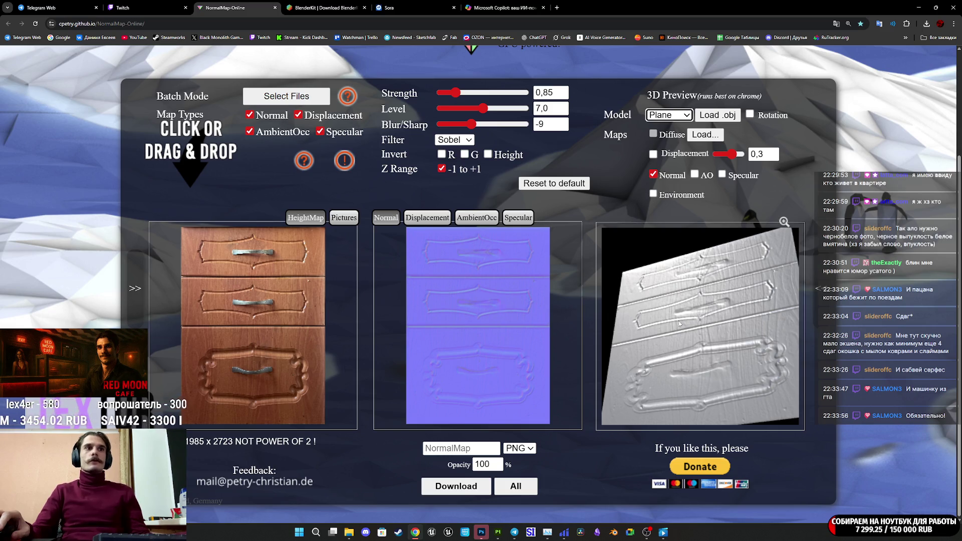
Download the normal map as 13N.png into Closet_Pack_A, then drop 13 and 13N into Painter
{"action": "left_click", "coordinate": [468, 448]}
{"action": "type", "text": "13"}
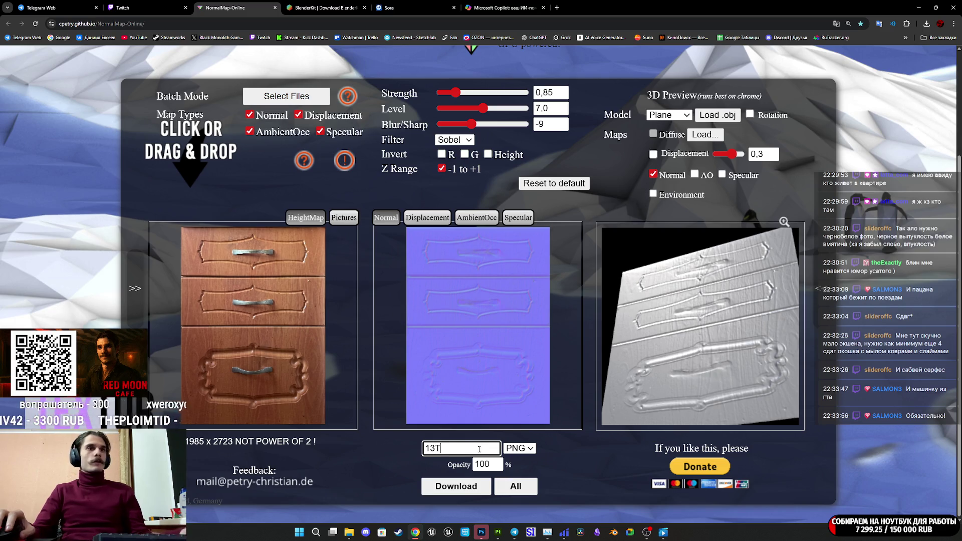
{"action": "type", "text": "N"}
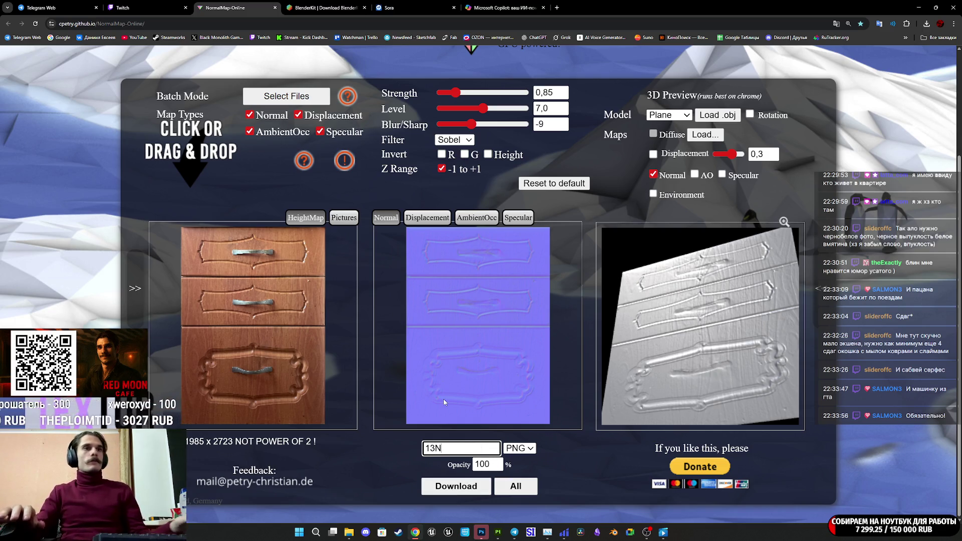
{"action": "left_click", "coordinate": [466, 487]}
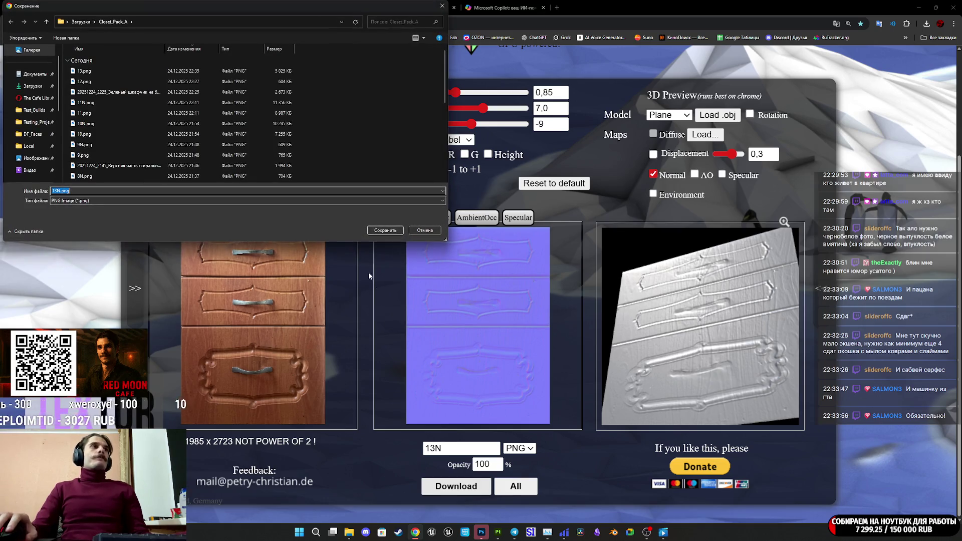
{"action": "left_click", "coordinate": [373, 232]}
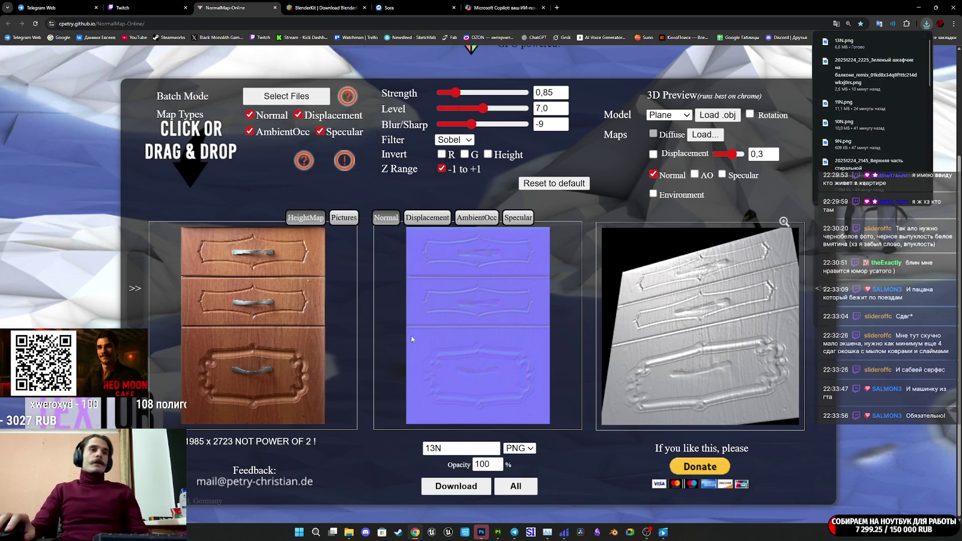
{"action": "left_click", "coordinate": [497, 532]}
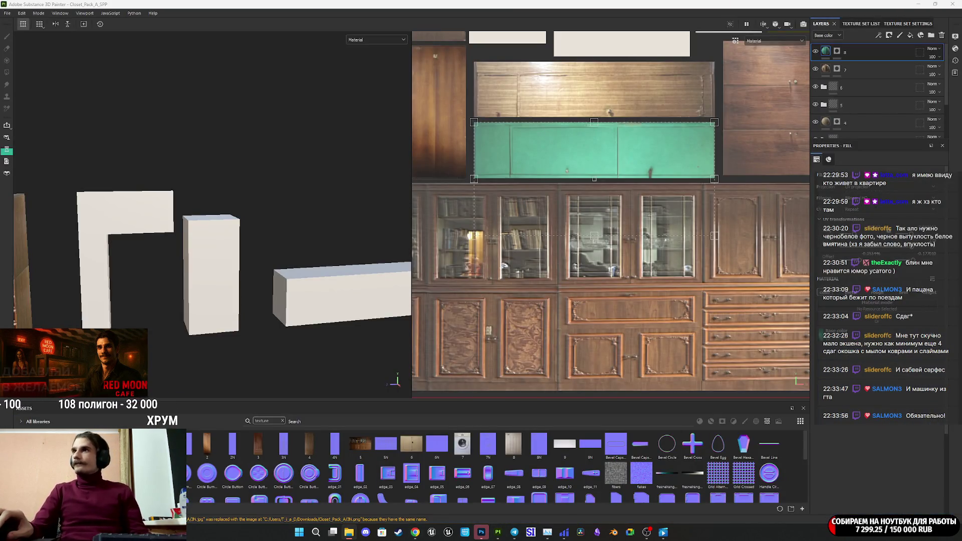
{"action": "left_click_drag", "start_coordinate": [497, 526], "coordinate": [636, 446]}
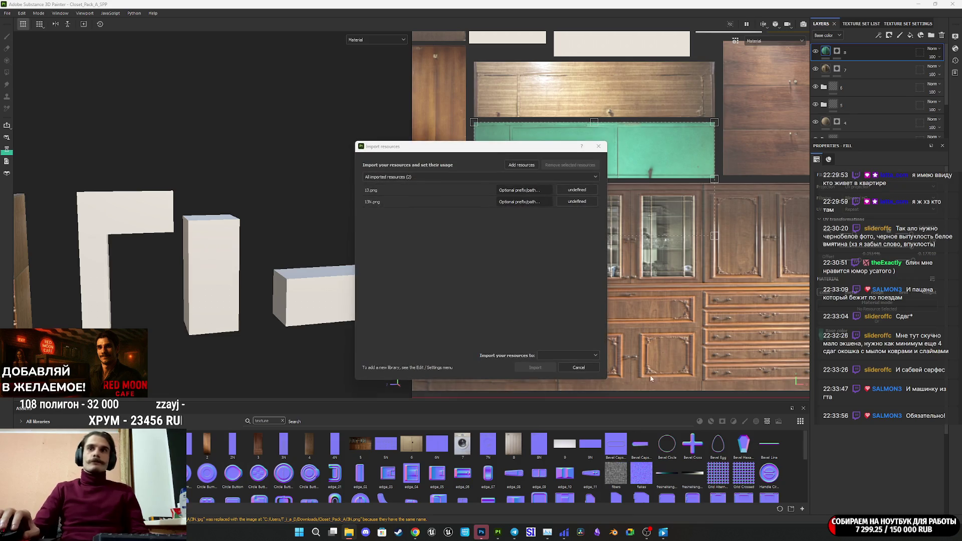
Import 13.png and 13N.png as textures into the Closet_Pack_A_SPP project and add a fill layer
{"action": "left_click", "coordinate": [577, 190]}
{"action": "left_click", "coordinate": [595, 217]}
{"action": "left_click", "coordinate": [577, 201]}
{"action": "left_click", "coordinate": [595, 228]}
{"action": "left_click", "coordinate": [576, 356]}
{"action": "left_click", "coordinate": [551, 370]}
{"action": "left_click", "coordinate": [544, 368]}
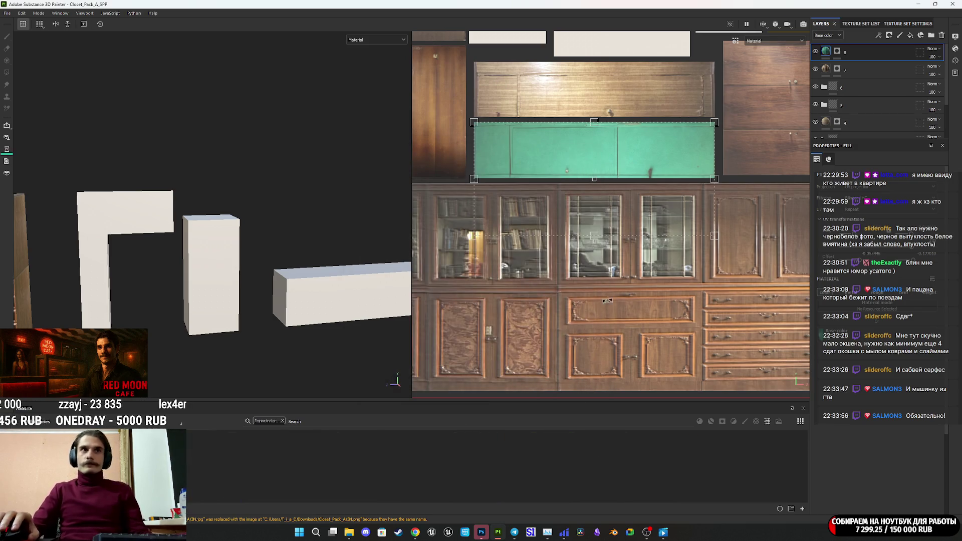
{"action": "left_click", "coordinate": [911, 36]}
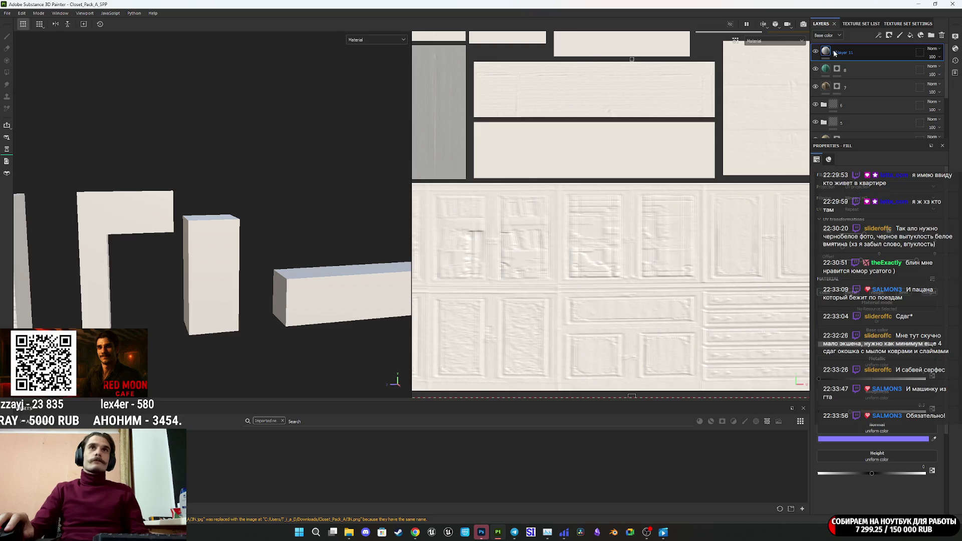
Save the project with Ctrl+S and bring up the new fill layer's context menu
{"action": "key", "text": "ctrl+s"}
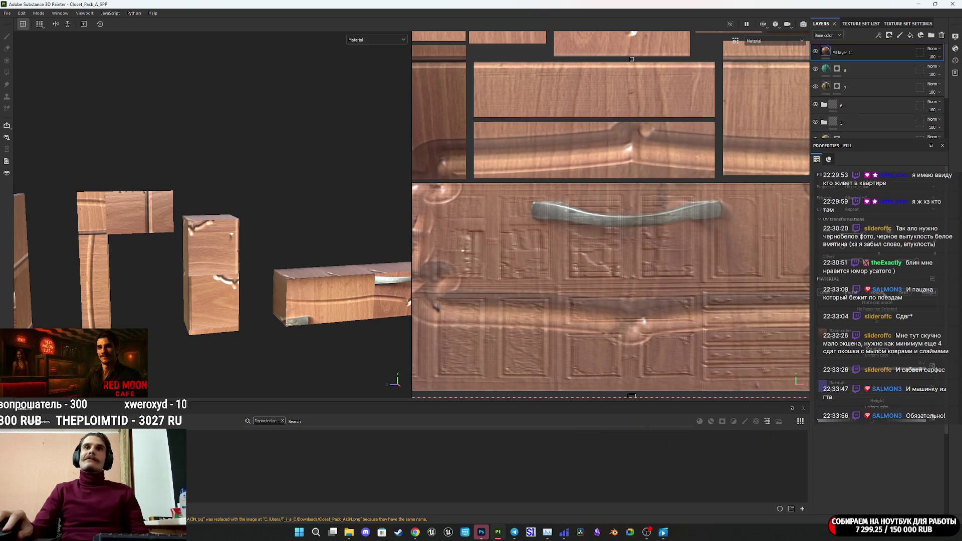
{"action": "right_click", "coordinate": [830, 51]}
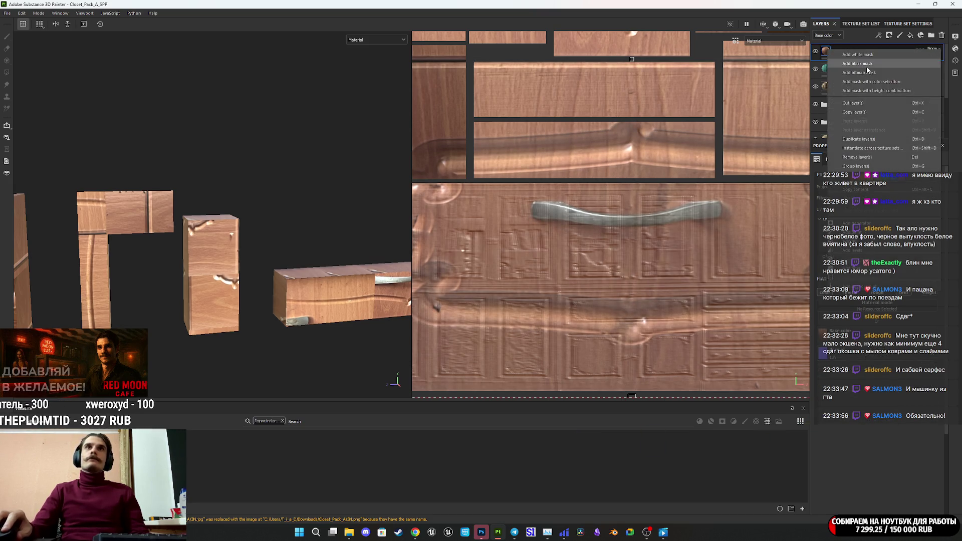
Add a black mask to Fill layer 11, orbit to a level cabinet front view, close the reference photo
{"action": "left_click", "coordinate": [868, 64]}
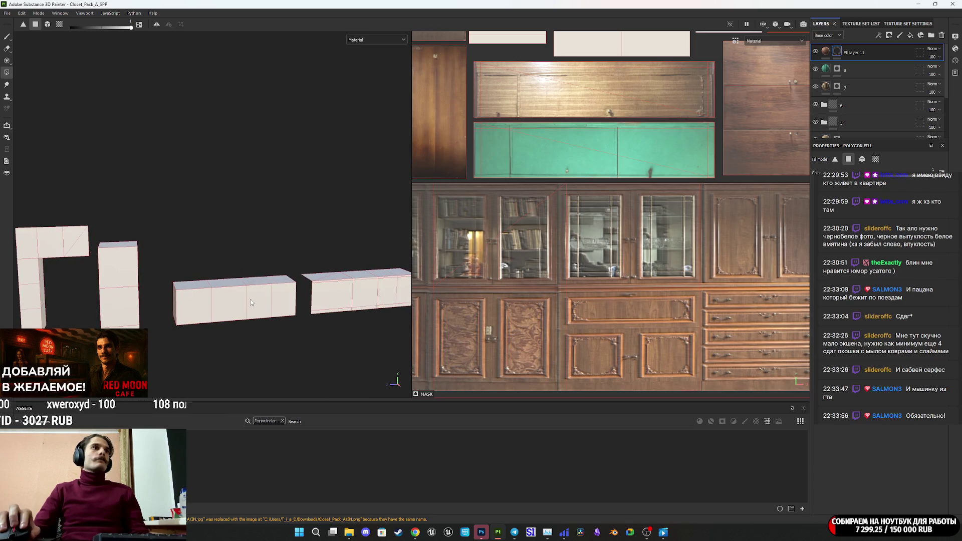
{"action": "scroll", "coordinate": [251, 303], "scroll_direction": "up", "scroll_amount": 3}
{"action": "middle_click_drag", "start_coordinate": [273, 304], "coordinate": [292, 319], "text": "alt"}
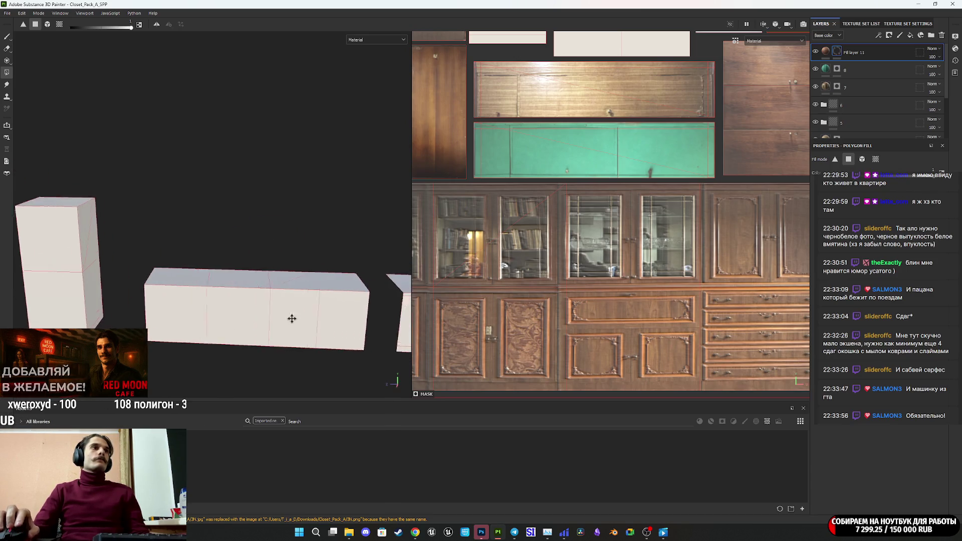
{"action": "mouse_move", "coordinate": [292, 319]}
{"action": "left_mouse_down", "text": "alt"}
{"action": "mouse_move", "coordinate": [80, 305]}
{"action": "mouse_move", "coordinate": [295, 306]}
{"action": "mouse_move", "coordinate": [58, 307]}
{"action": "mouse_move", "coordinate": [221, 303]}
{"action": "mouse_move", "coordinate": [100, 306]}
{"action": "mouse_move", "coordinate": [303, 286]}
{"action": "mouse_move", "coordinate": [232, 307]}
{"action": "mouse_move", "coordinate": [221, 288]}
{"action": "mouse_move", "coordinate": [197, 305]}
{"action": "mouse_move", "coordinate": [215, 314]}
{"action": "left_mouse_up", "text": "alt"}
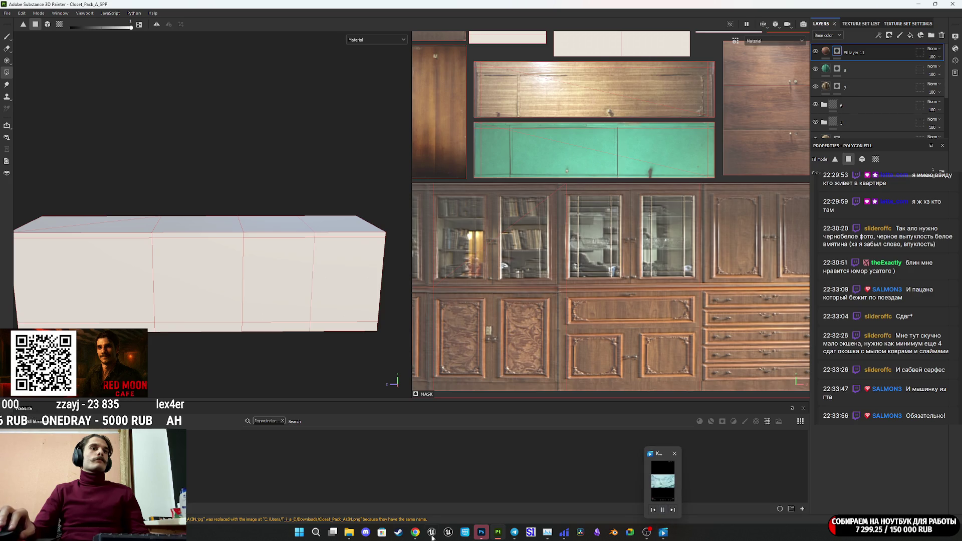
{"action": "mouse_move", "coordinate": [349, 532]}
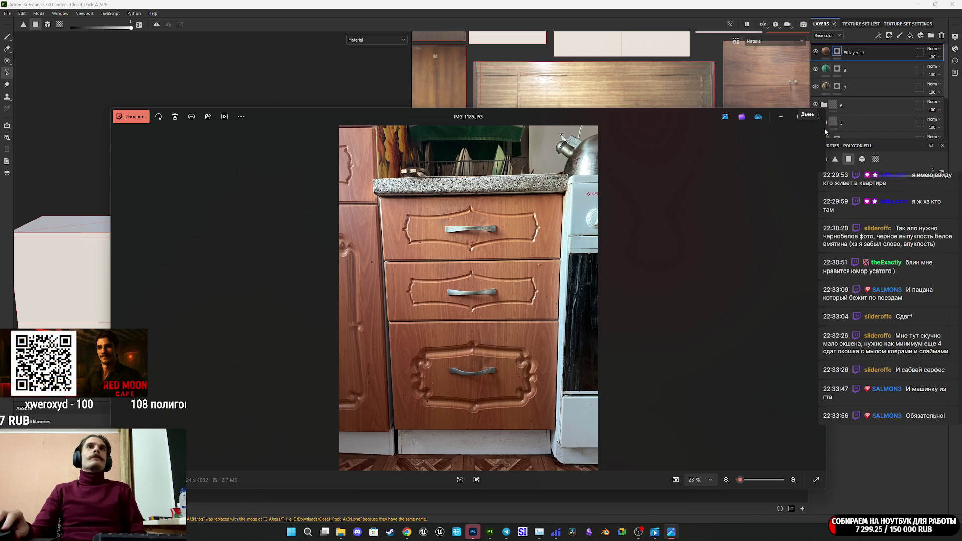
{"action": "left_click", "coordinate": [820, 122]}
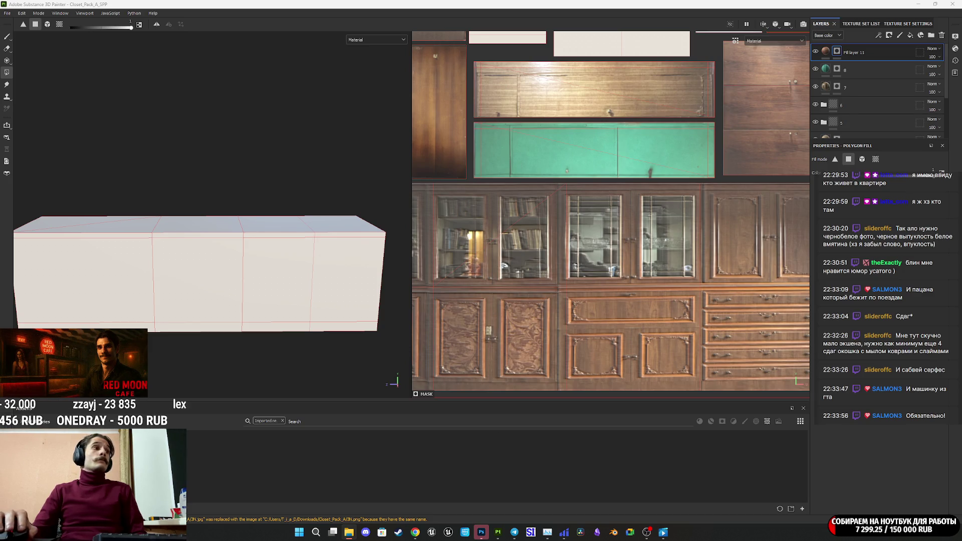
Select the fill layer's mask and polygon-fill the left front face to reveal the drawers
{"action": "left_click", "coordinate": [821, 53]}
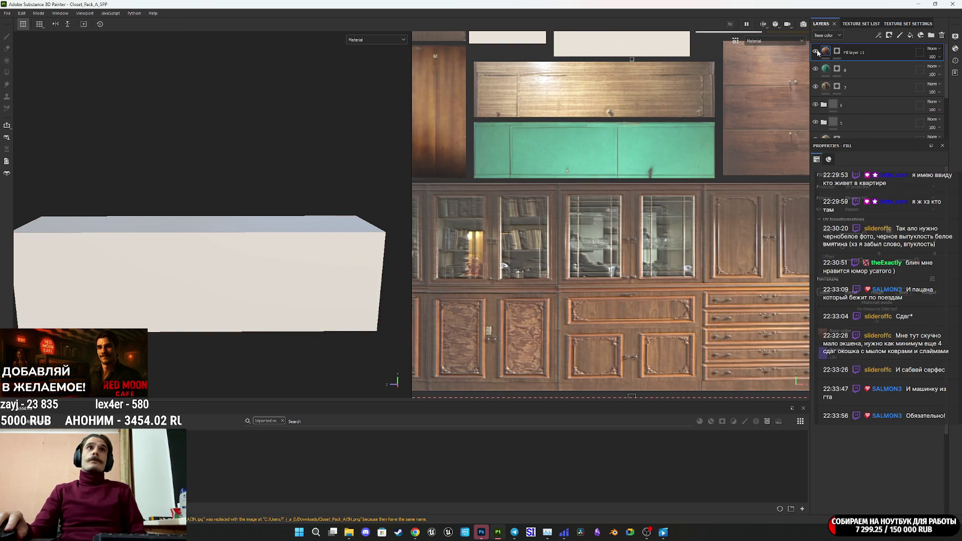
{"action": "scroll", "coordinate": [562, 246], "scroll_direction": "down", "scroll_amount": 3}
{"action": "scroll", "coordinate": [562, 246], "scroll_direction": "down", "scroll_amount": 4}
{"action": "scroll", "coordinate": [562, 246], "scroll_direction": "up", "scroll_amount": 3}
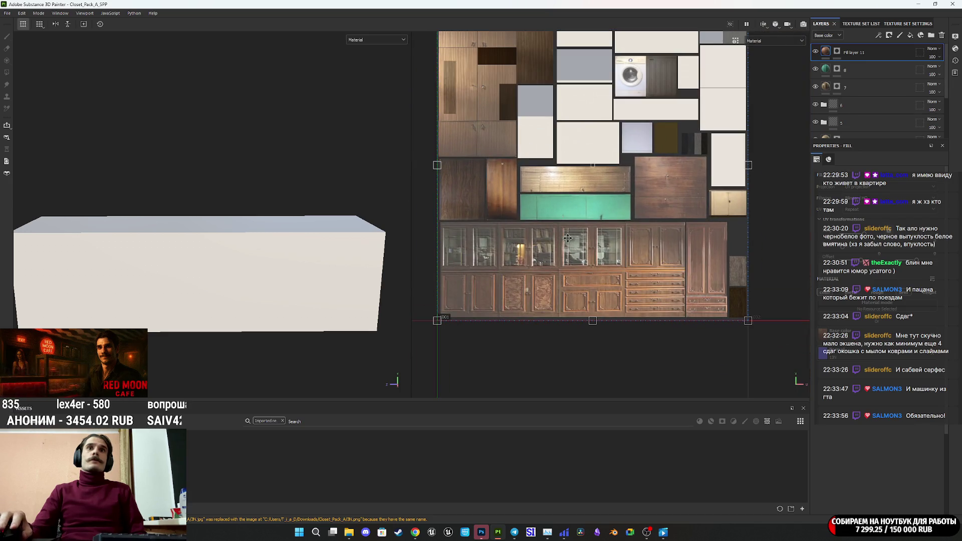
{"action": "left_click", "coordinate": [837, 52]}
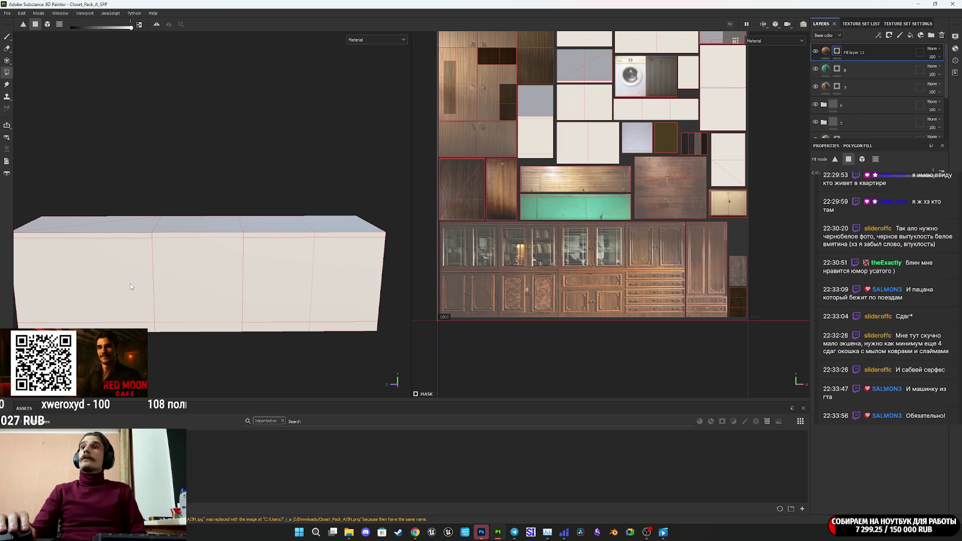
{"action": "left_click", "coordinate": [130, 284]}
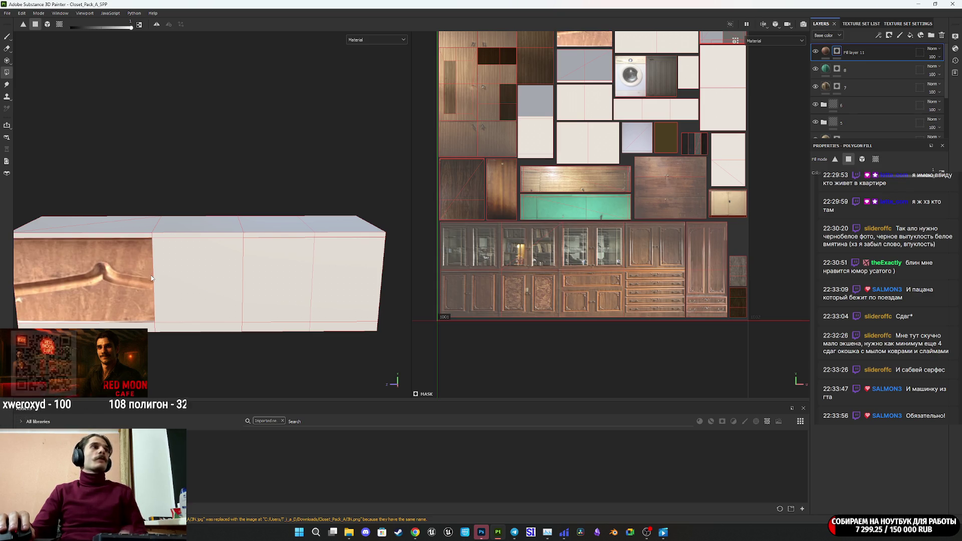
Select the fill content and shrink the photo's projection toward the drawer front's UV area
{"action": "left_click", "coordinate": [825, 51]}
{"action": "scroll", "coordinate": [551, 208], "scroll_direction": "down", "scroll_amount": 3}
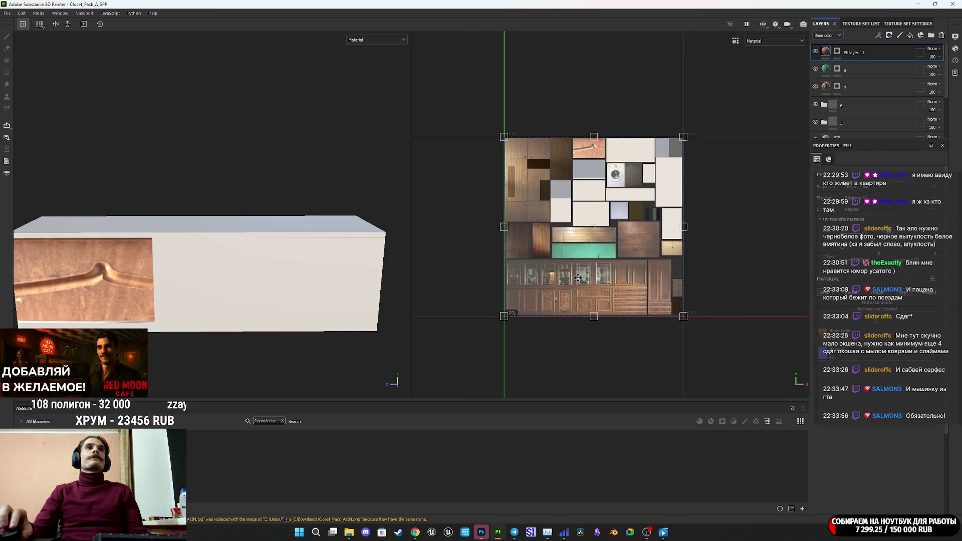
{"action": "left_click_drag", "start_coordinate": [520, 307], "coordinate": [579, 157]}
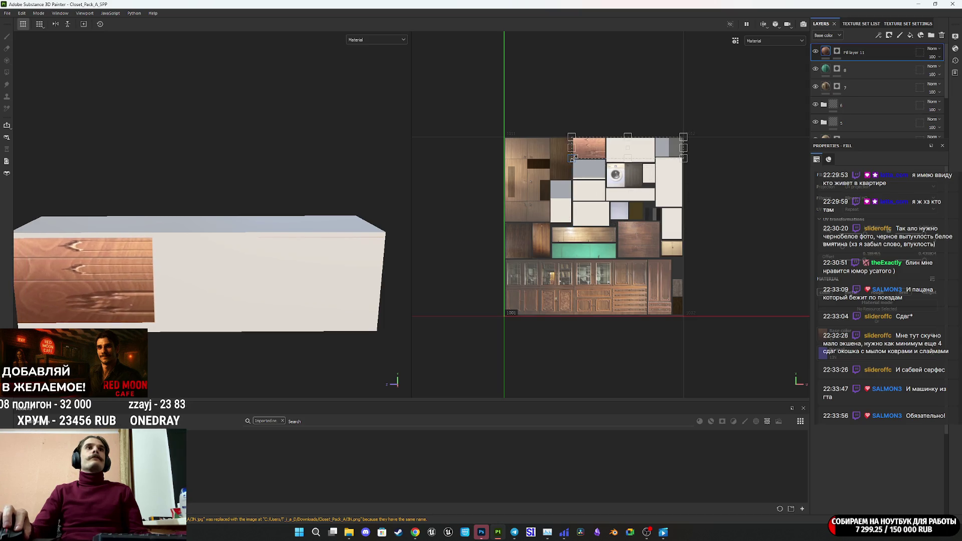
{"action": "left_click_drag", "start_coordinate": [684, 137], "coordinate": [605, 136]}
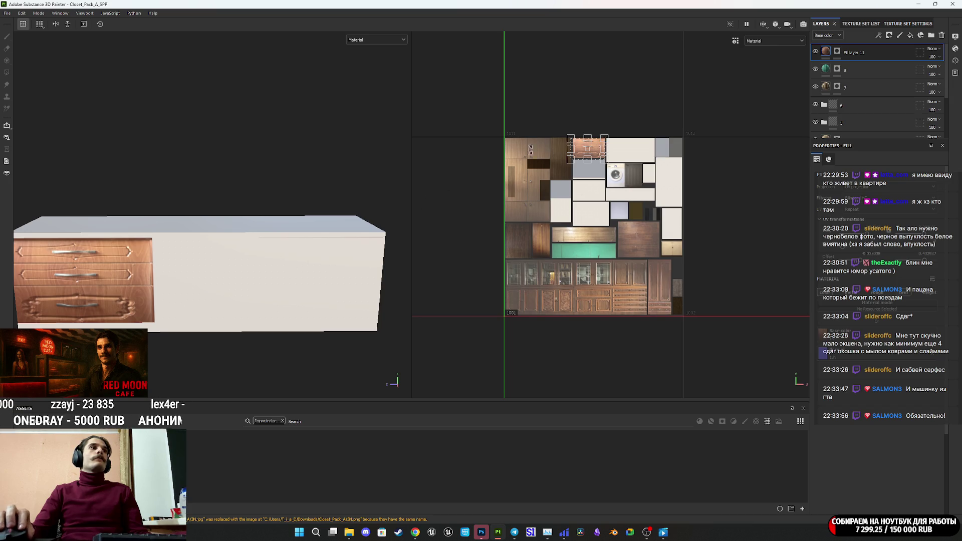
{"action": "scroll", "coordinate": [586, 132], "scroll_direction": "up", "scroll_amount": 2}
{"action": "scroll", "coordinate": [612, 157], "scroll_direction": "up", "scroll_amount": 5}
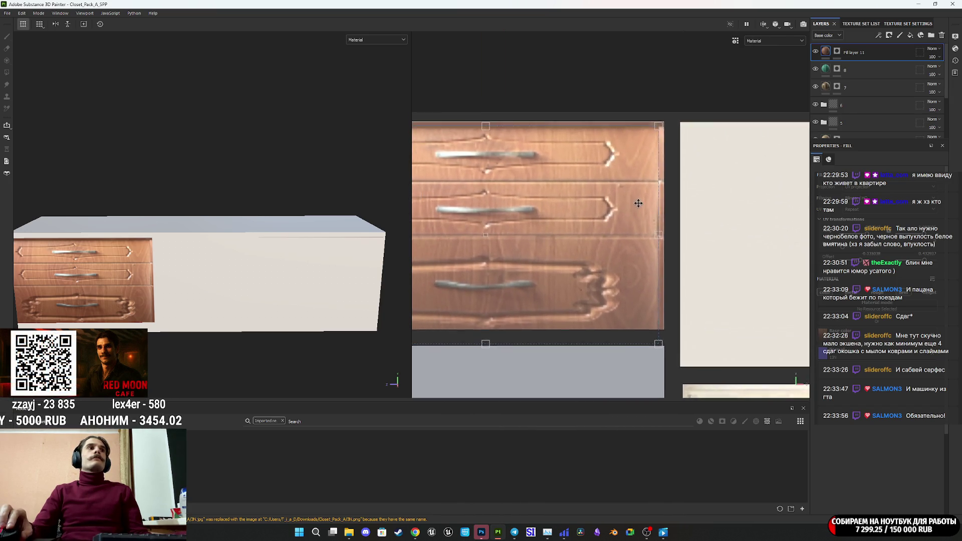
{"action": "scroll", "coordinate": [241, 275], "scroll_direction": "down", "scroll_amount": 1}
{"action": "scroll", "coordinate": [241, 276], "scroll_direction": "down", "scroll_amount": 2}
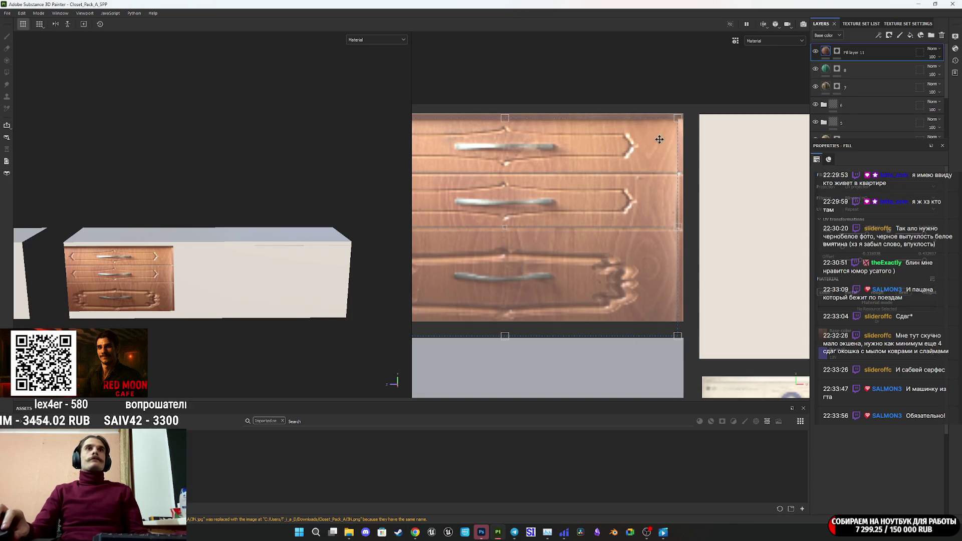
{"action": "scroll", "coordinate": [683, 98], "scroll_direction": "up", "scroll_amount": 4}
Align the photo's top-right and bottom-left corners to the UV edges, then recentre the 3D view
{"action": "middle_click_drag", "start_coordinate": [683, 98], "coordinate": [678, 151]}
{"action": "scroll", "coordinate": [677, 150], "scroll_direction": "up", "scroll_amount": 1}
{"action": "scroll", "coordinate": [679, 149], "scroll_direction": "down", "scroll_amount": 1}
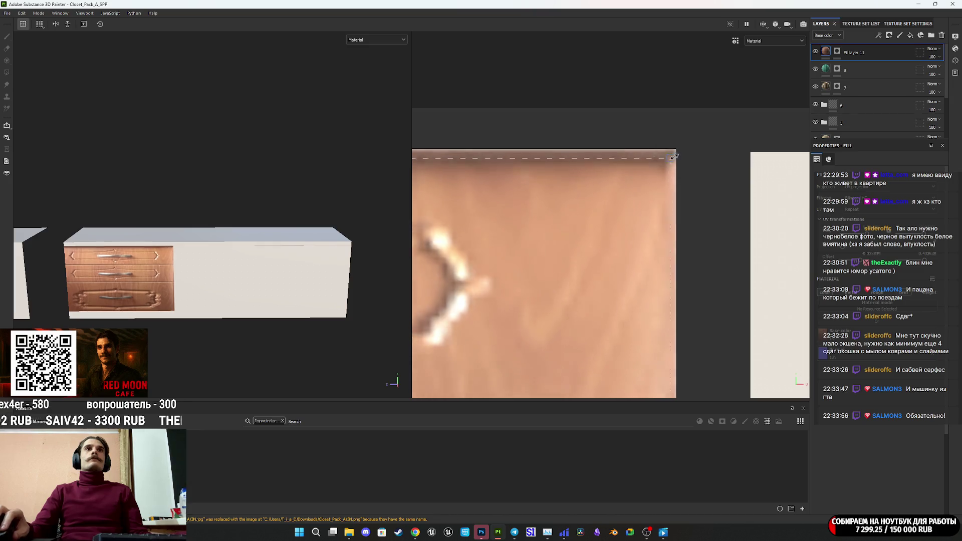
{"action": "left_click_drag", "start_coordinate": [679, 149], "coordinate": [676, 149]}
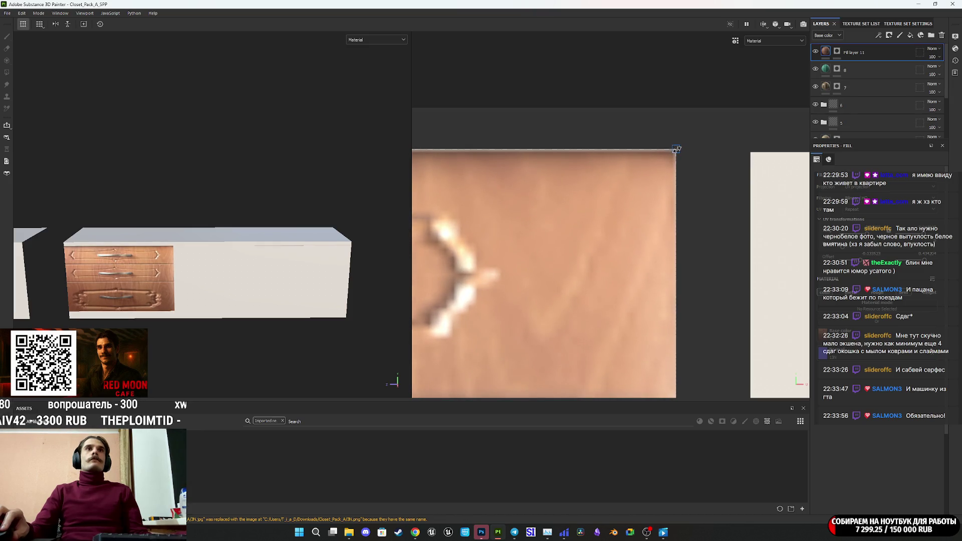
{"action": "scroll", "coordinate": [657, 204], "scroll_direction": "down", "scroll_amount": 5}
{"action": "scroll", "coordinate": [505, 279], "scroll_direction": "up", "scroll_amount": 3}
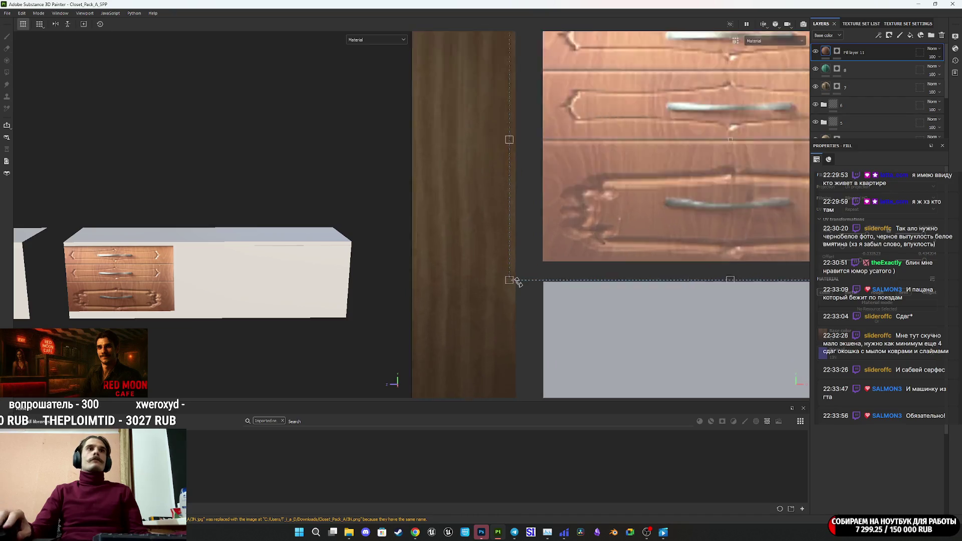
{"action": "left_click_drag", "start_coordinate": [505, 279], "coordinate": [566, 251]}
{"action": "scroll", "coordinate": [205, 291], "scroll_direction": "down", "scroll_amount": 5}
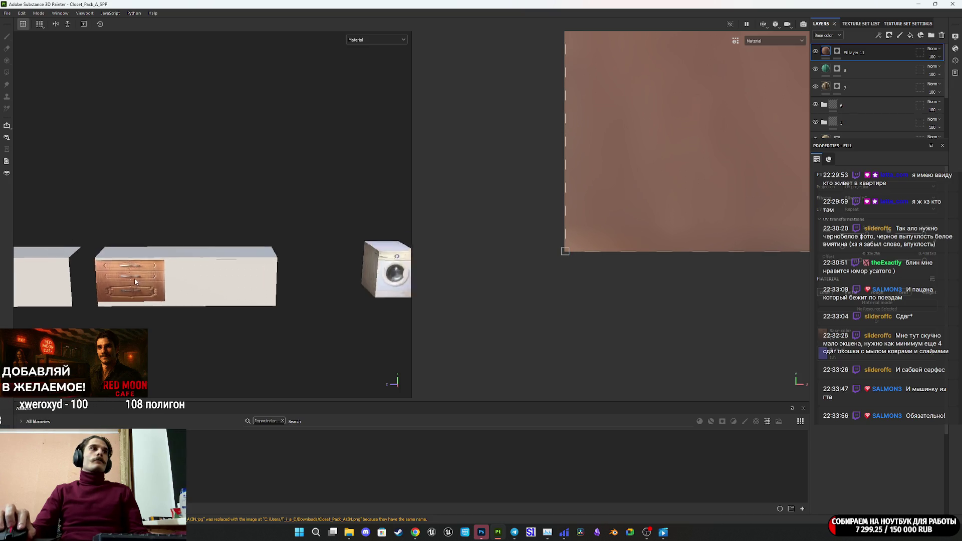
{"action": "scroll", "coordinate": [146, 284], "scroll_direction": "up", "scroll_amount": 6}
{"action": "scroll", "coordinate": [146, 284], "scroll_direction": "up", "scroll_amount": 5}
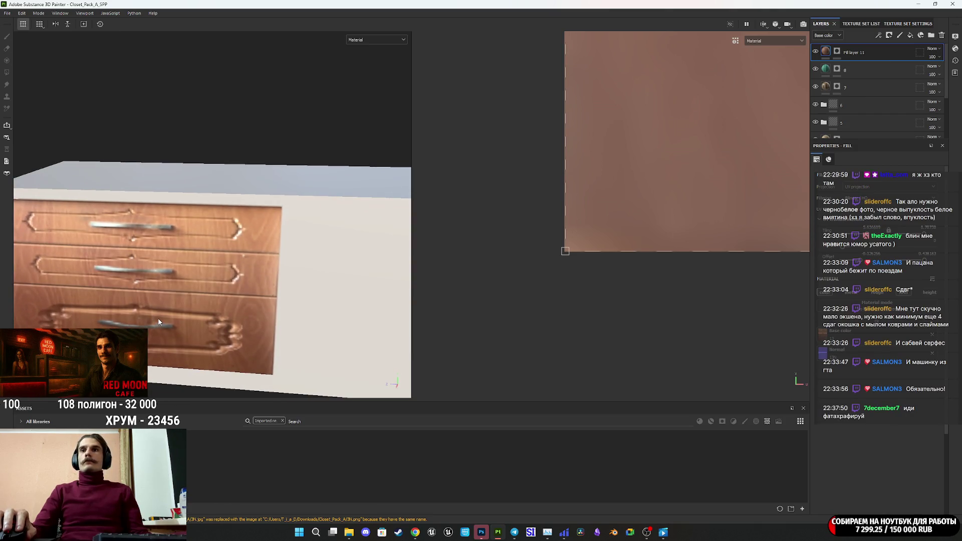
{"action": "scroll", "coordinate": [158, 319], "scroll_direction": "down", "scroll_amount": 1}
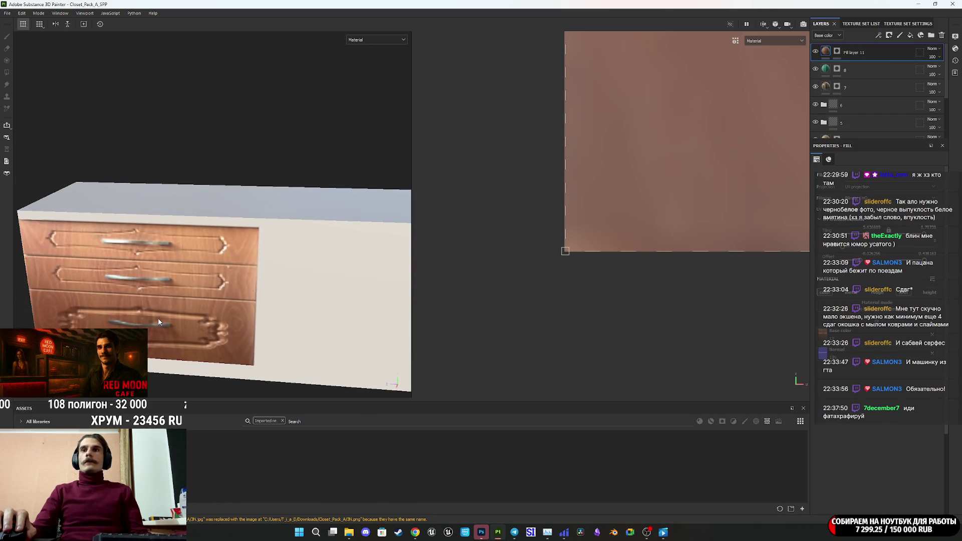
{"action": "scroll", "coordinate": [164, 311], "scroll_direction": "down", "scroll_amount": 2}
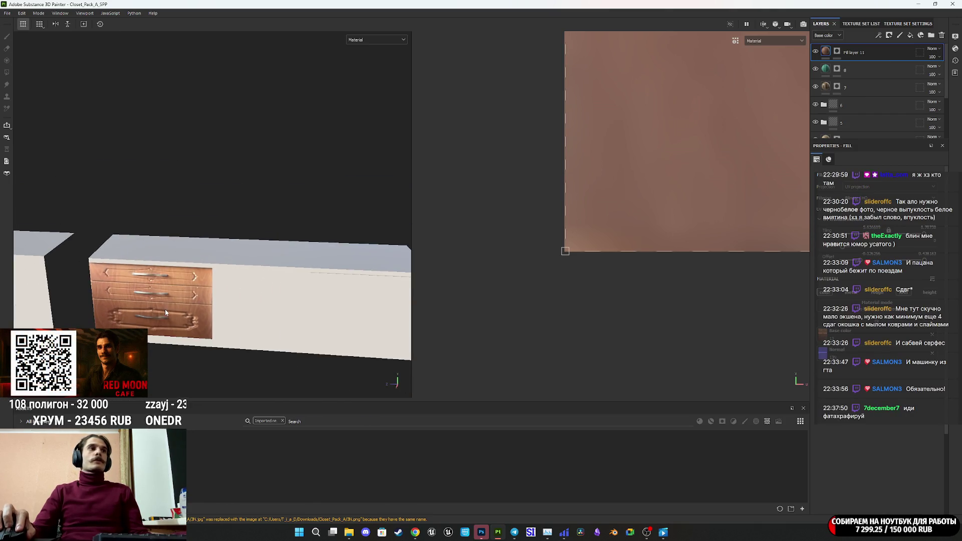
{"action": "mouse_move", "coordinate": [198, 320]}
{"action": "middle_mouse_down"}
{"action": "mouse_move", "coordinate": [328, 308]}
{"action": "mouse_move", "coordinate": [464, 316]}
{"action": "mouse_move", "coordinate": [375, 315]}
{"action": "middle_mouse_up"}
{"action": "scroll", "coordinate": [264, 313], "scroll_direction": "down", "scroll_amount": 2}
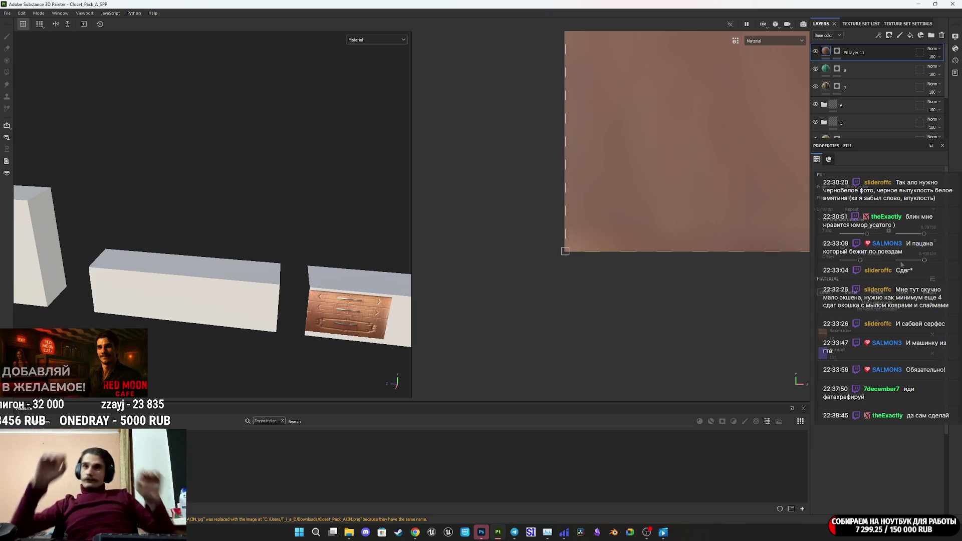
{"action": "scroll", "coordinate": [271, 273], "scroll_direction": "up", "scroll_amount": 6}
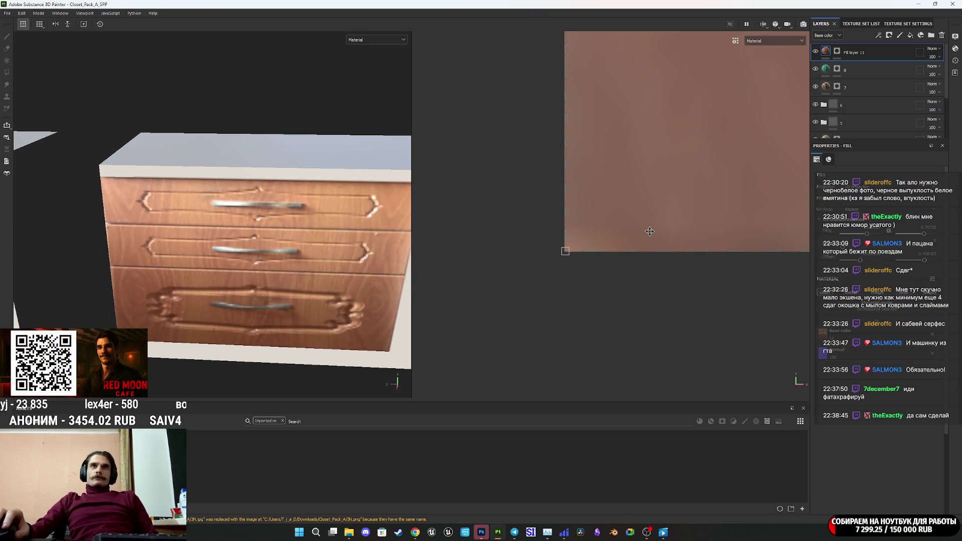
Return from the Sora image view to My media and bring up the prompt's add-image choices
{"action": "left_click", "coordinate": [418, 536]}
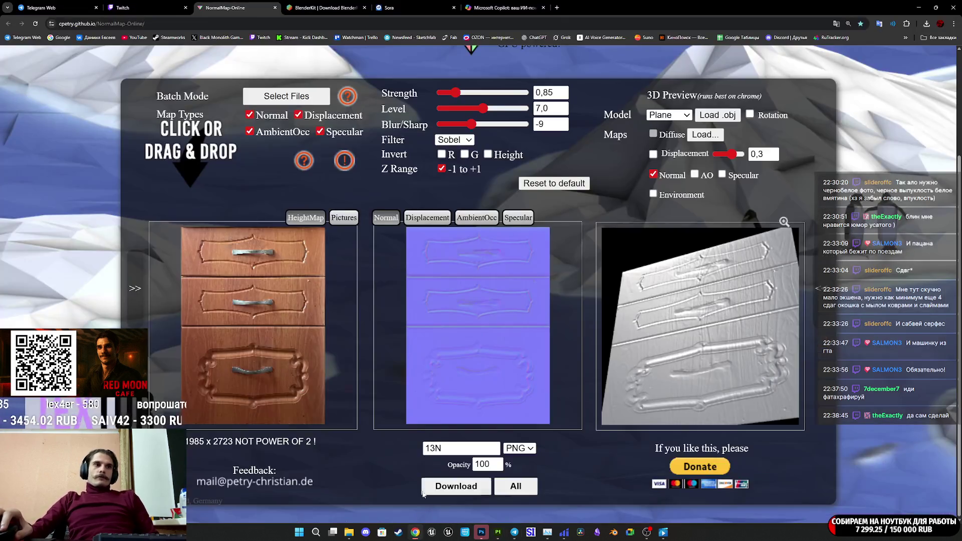
{"action": "left_click", "coordinate": [326, 8]}
{"action": "left_click", "coordinate": [440, 5]}
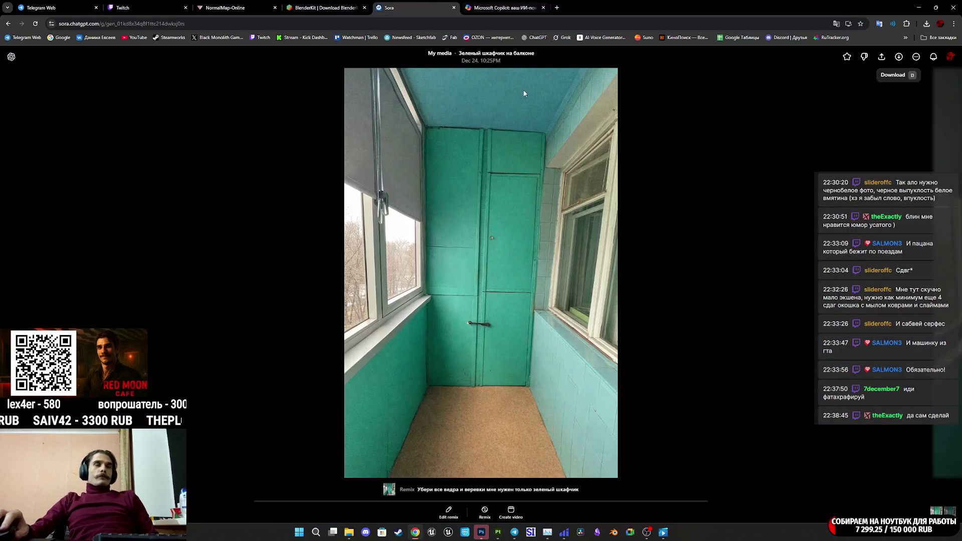
{"action": "left_click", "coordinate": [103, 94]}
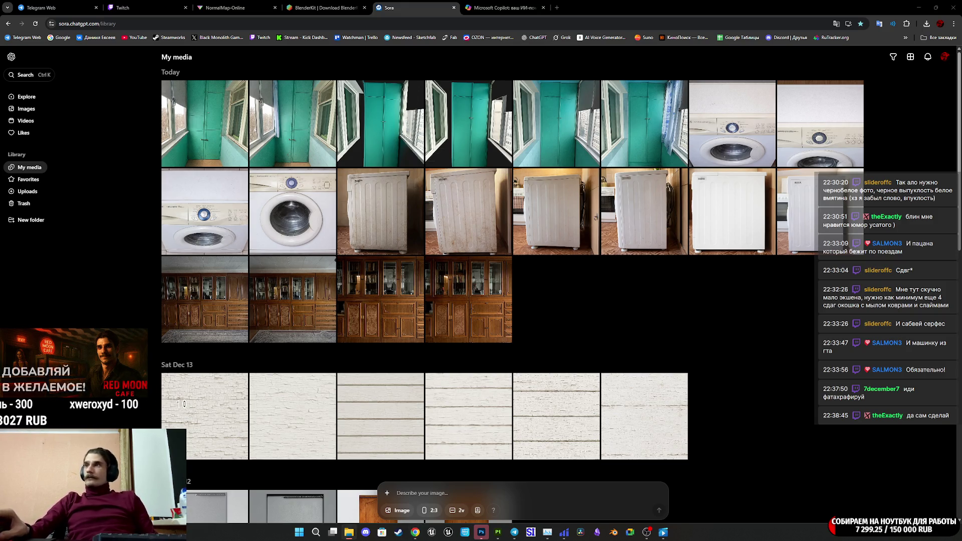
{"action": "left_click_drag", "start_coordinate": [957, 496], "coordinate": [429, 496]}
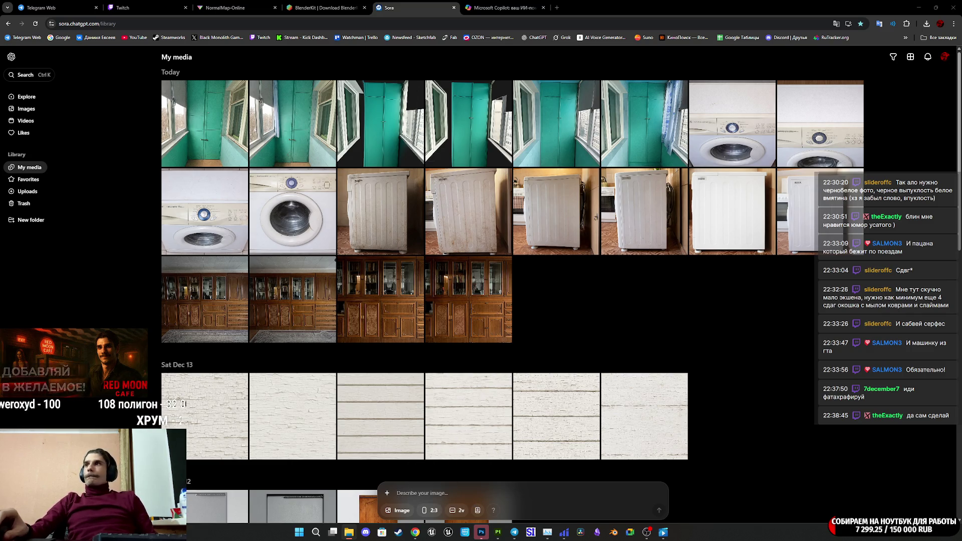
{"action": "left_click", "coordinate": [388, 493]}
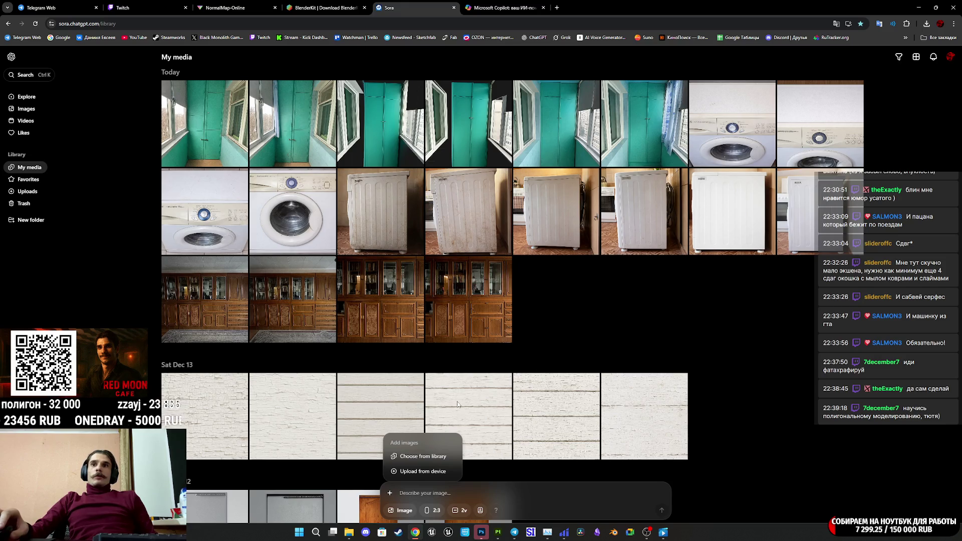
Browse the Uploads in Sora's library picker, then close it without choosing
{"action": "left_click", "coordinate": [423, 456]}
{"action": "left_click", "coordinate": [514, 186]}
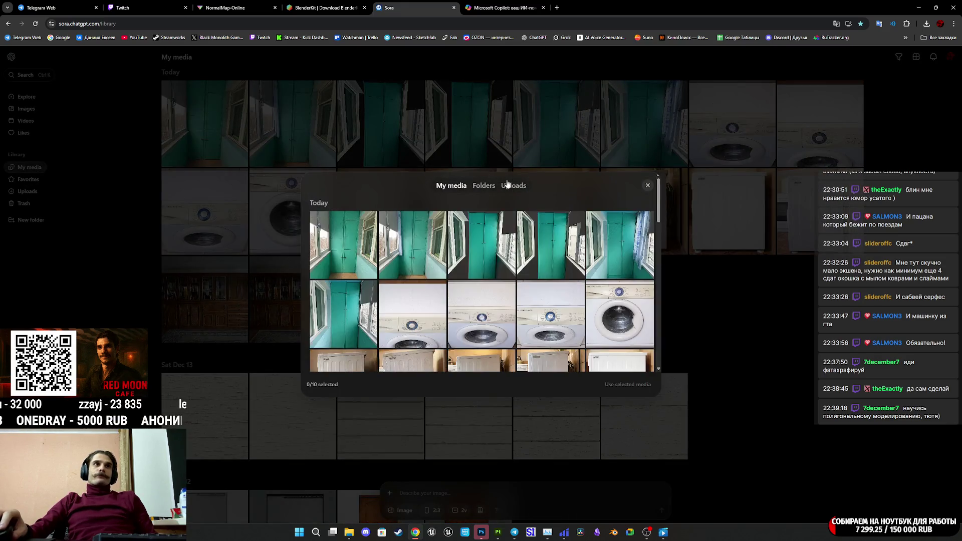
{"action": "mouse_move", "coordinate": [609, 294]}
{"action": "left_mouse_down"}
{"action": "mouse_move", "coordinate": [601, 315]}
{"action": "mouse_move", "coordinate": [480, 208]}
{"action": "left_mouse_up"}
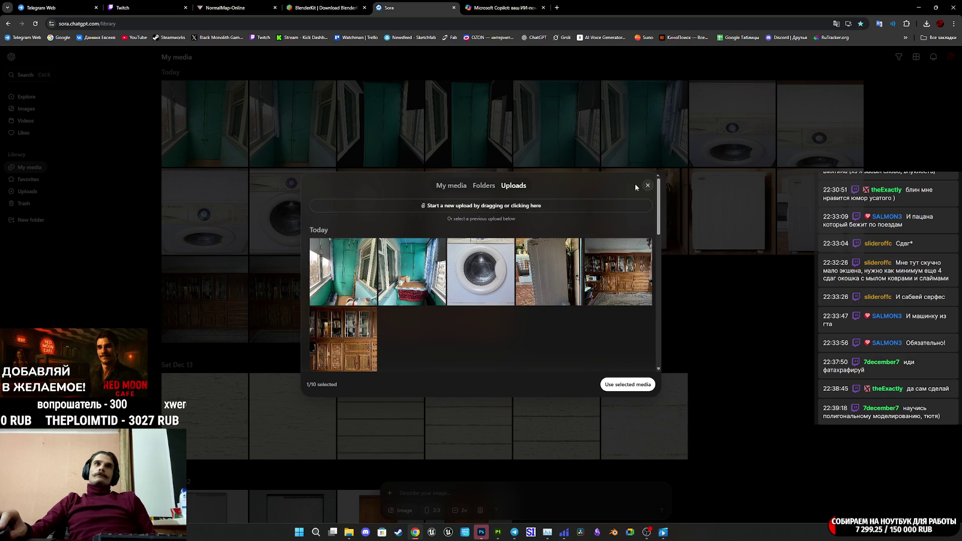
{"action": "left_click", "coordinate": [648, 185]}
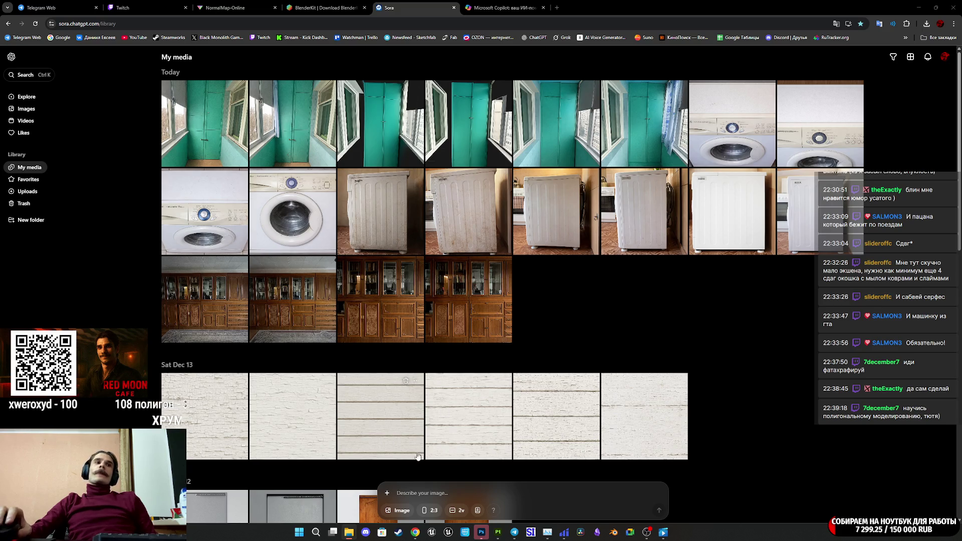
Attach the speckled stone upload to the prompt and set the aspect ratio to 1:1
{"action": "left_click", "coordinate": [387, 493]}
{"action": "left_click", "coordinate": [426, 456]}
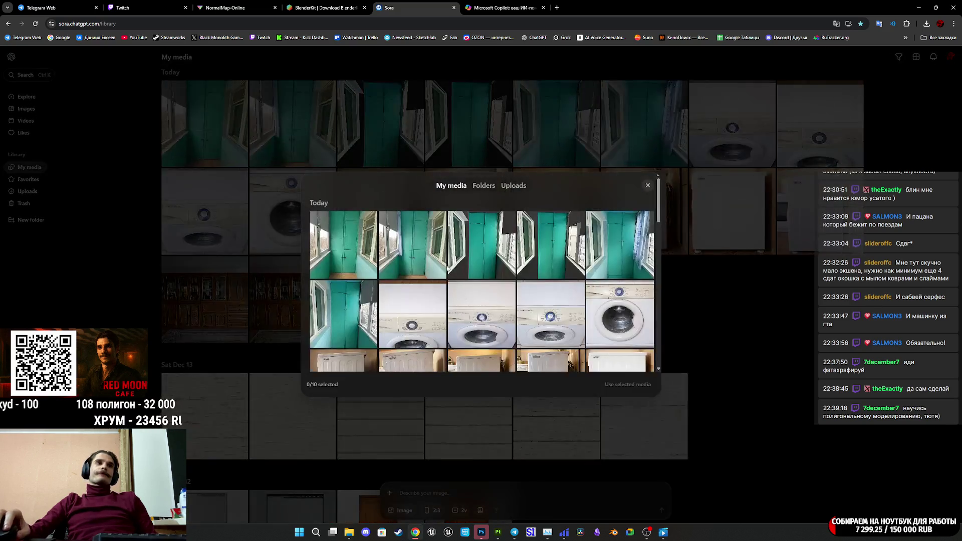
{"action": "left_click", "coordinate": [514, 186]}
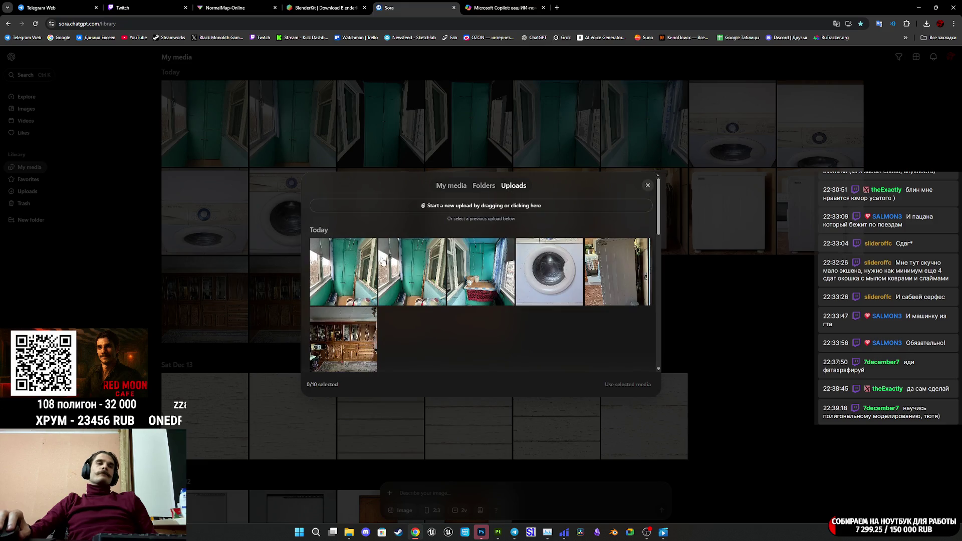
{"action": "left_click", "coordinate": [338, 277]}
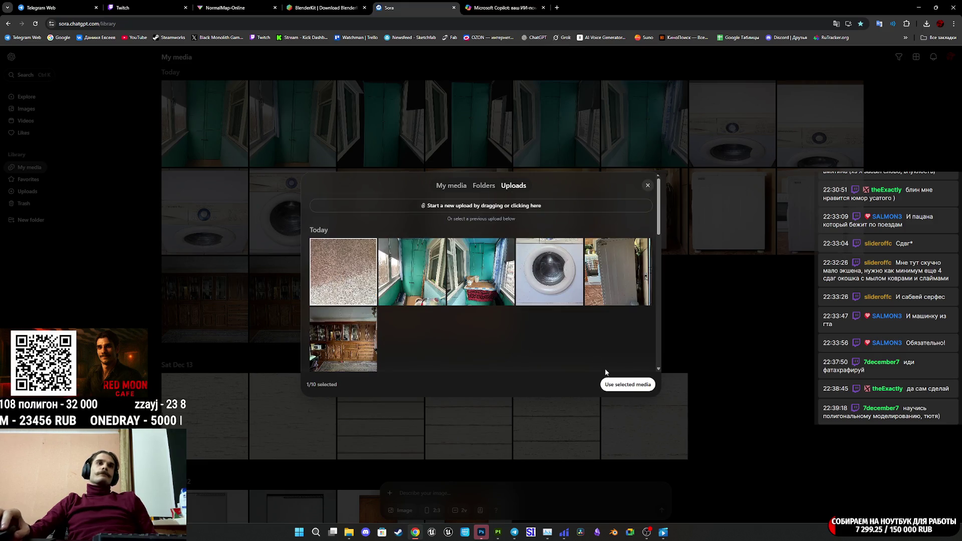
{"action": "left_click", "coordinate": [629, 385]}
{"action": "left_click", "coordinate": [434, 510]}
{"action": "left_click", "coordinate": [441, 478]}
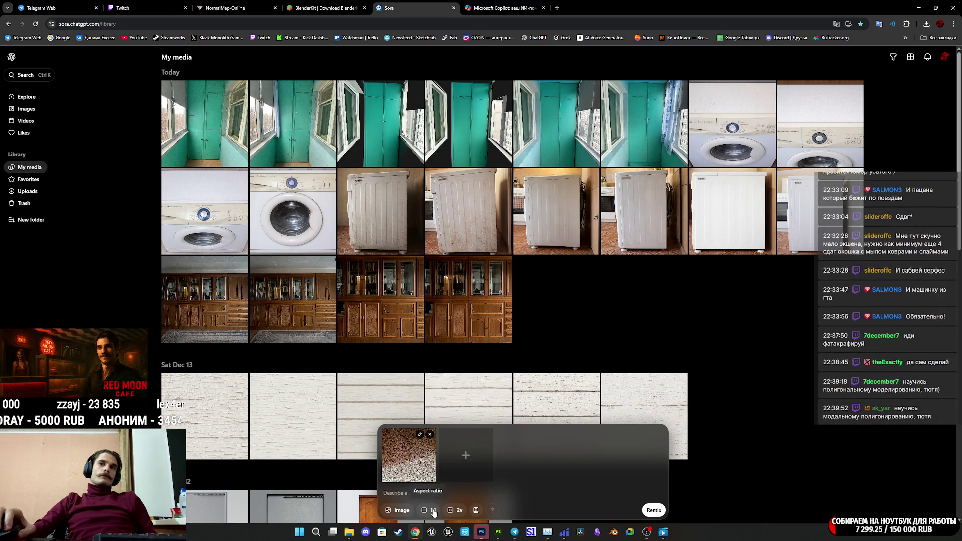
Submit the remix prompt 'сделай бесшовную текстуру для такой столешницы без теней'
{"action": "left_click", "coordinate": [467, 491]}
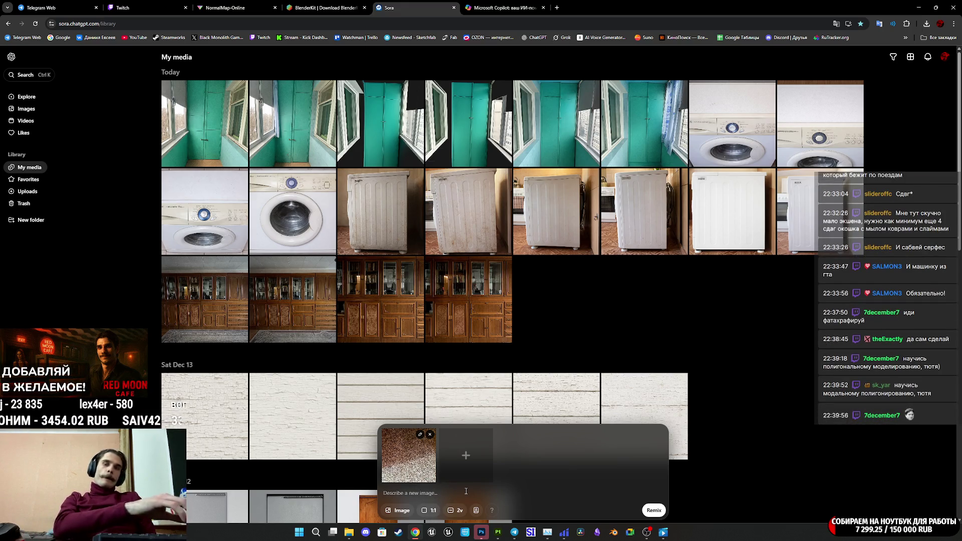
{"action": "type", "text": "сделай "}
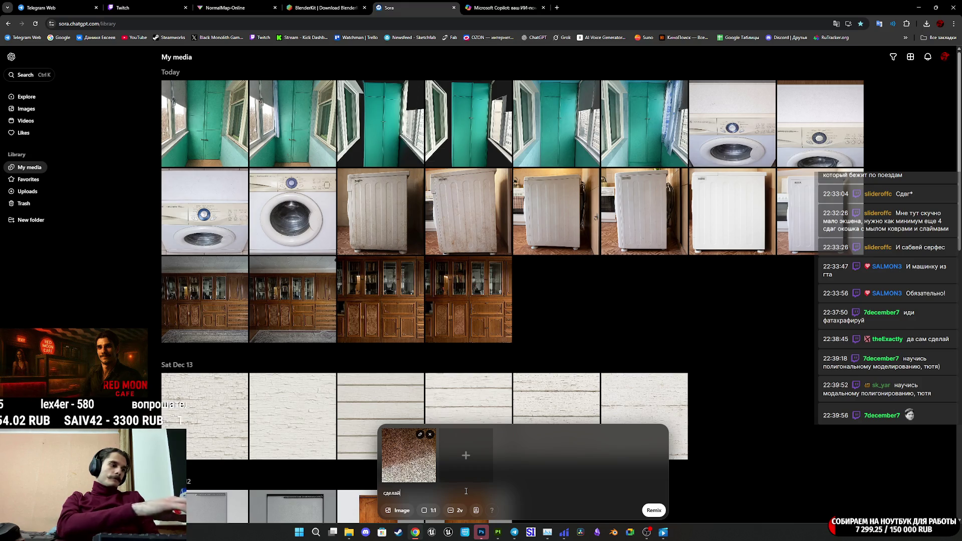
{"action": "type", "text": "бесшо"}
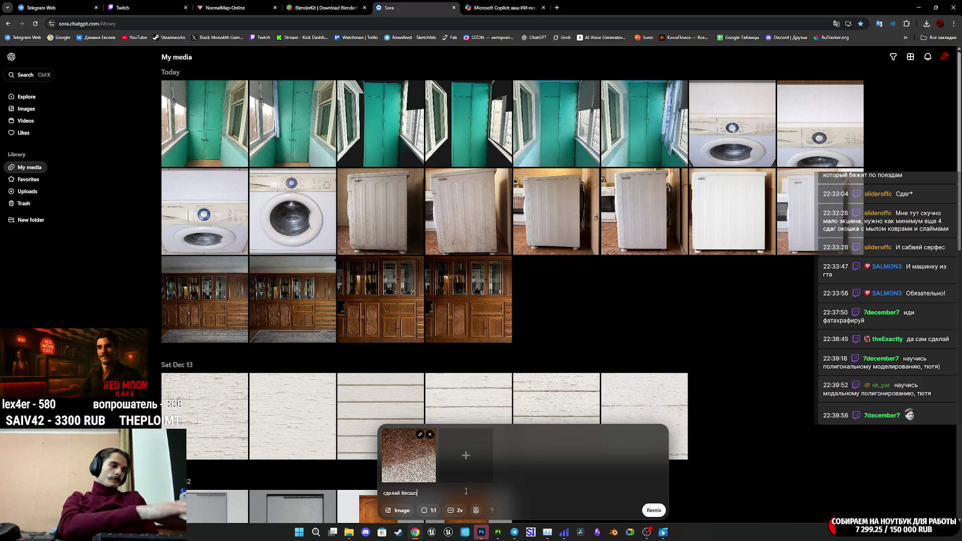
{"action": "type", "text": "вную текс"}
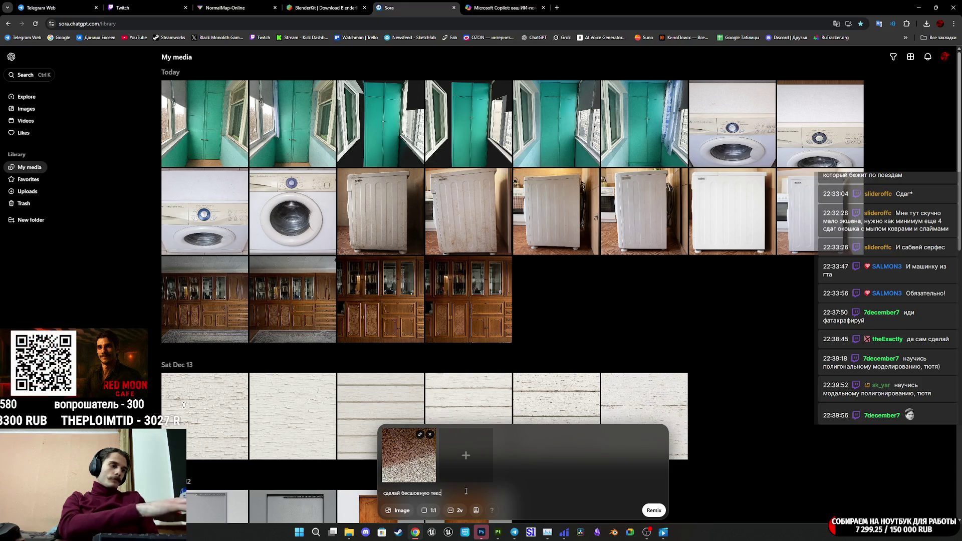
{"action": "type", "text": "туру для "}
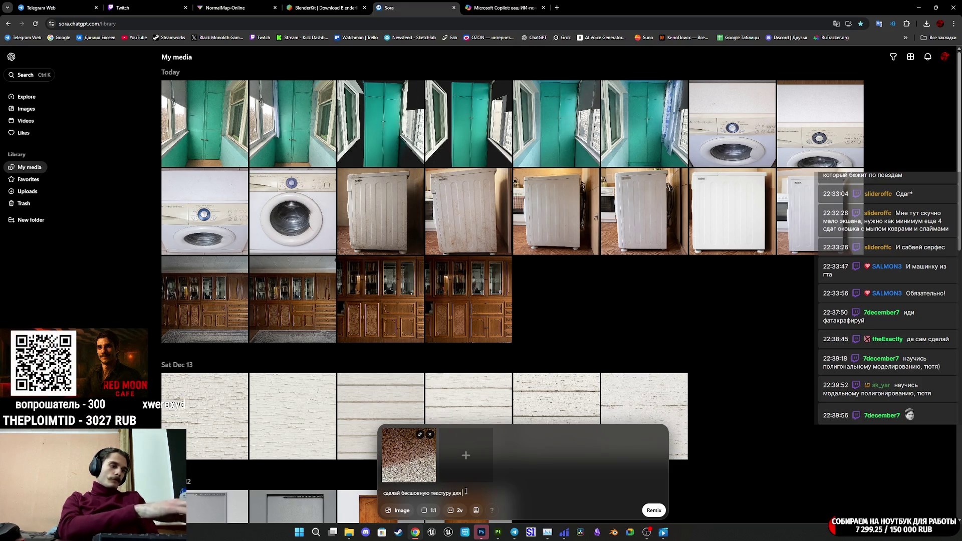
{"action": "type", "text": "такой столеш"}
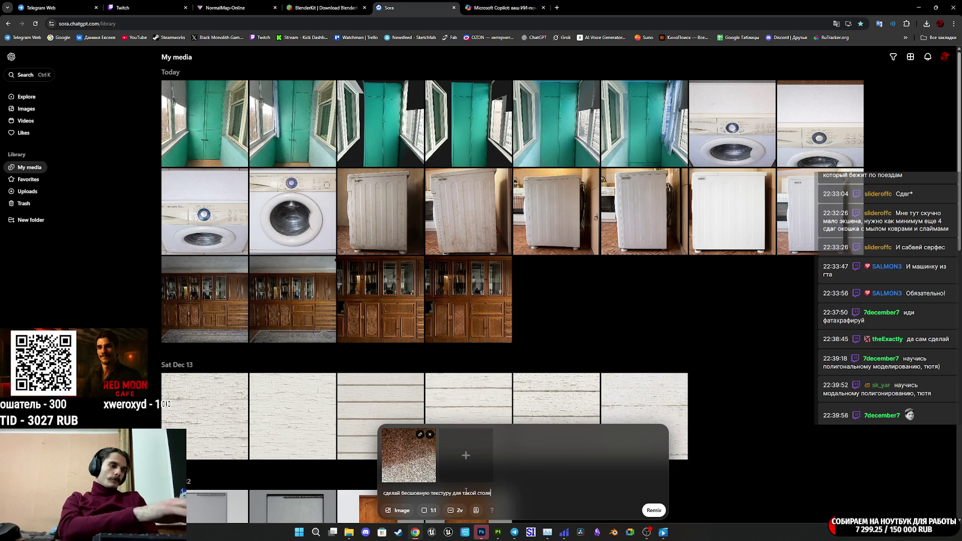
{"action": "type", "text": "ницы "}
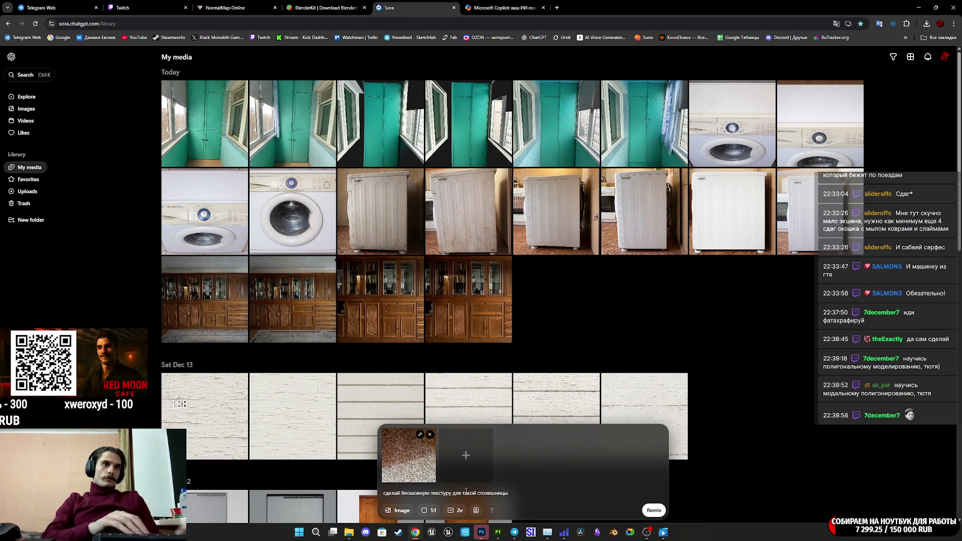
{"action": "type", "text": "без теней"}
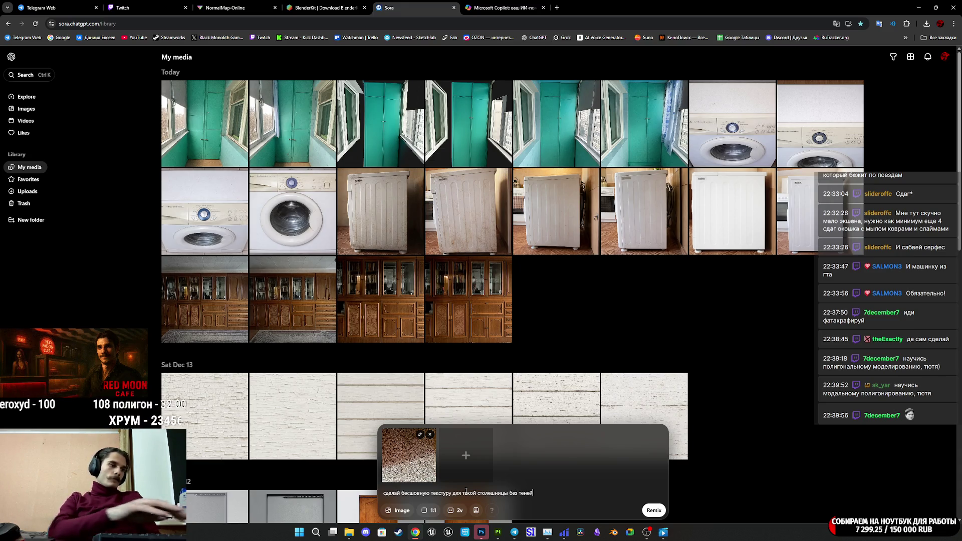
{"action": "left_click", "coordinate": [654, 510]}
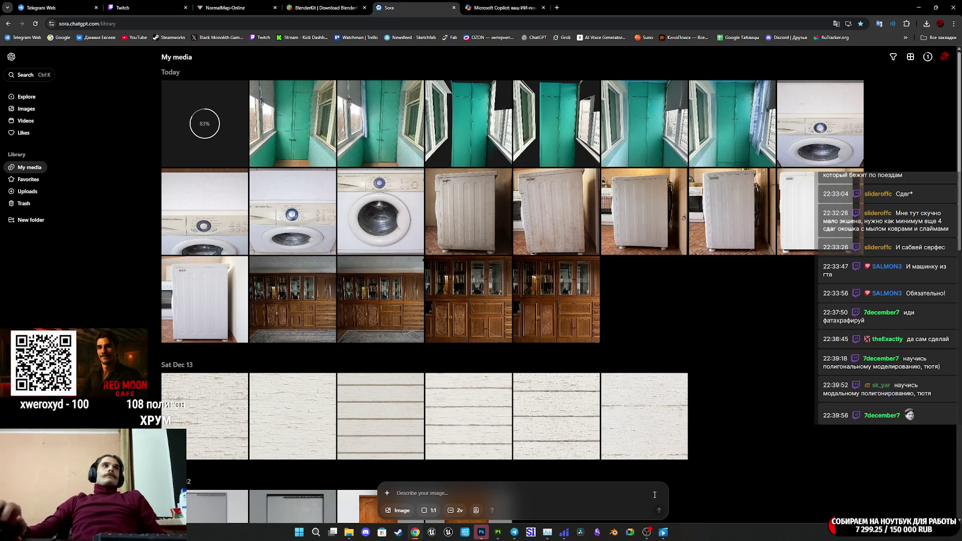
Return to Sora's media library and open the seamless countertop texture full-size
{"action": "left_click", "coordinate": [149, 8]}
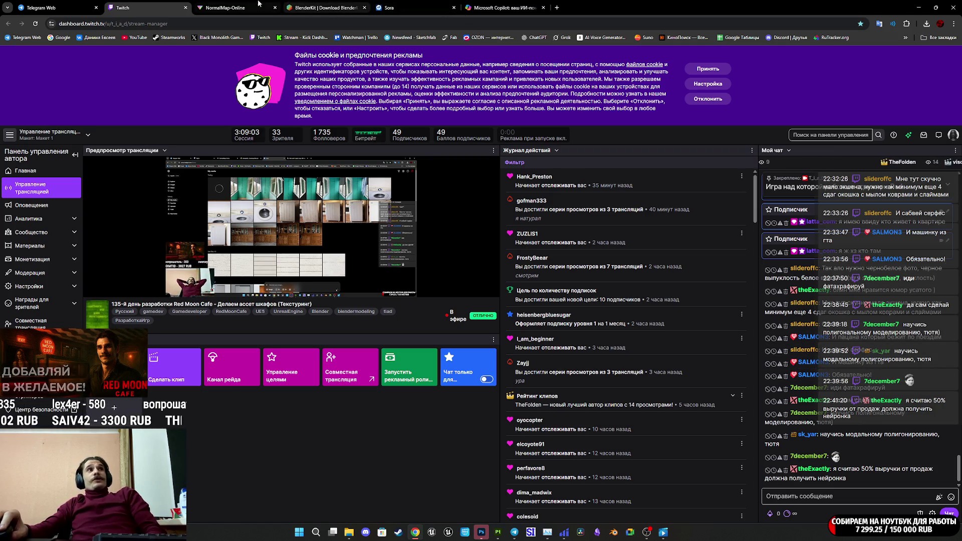
{"action": "left_click", "coordinate": [463, 4]}
{"action": "left_click", "coordinate": [436, 7]}
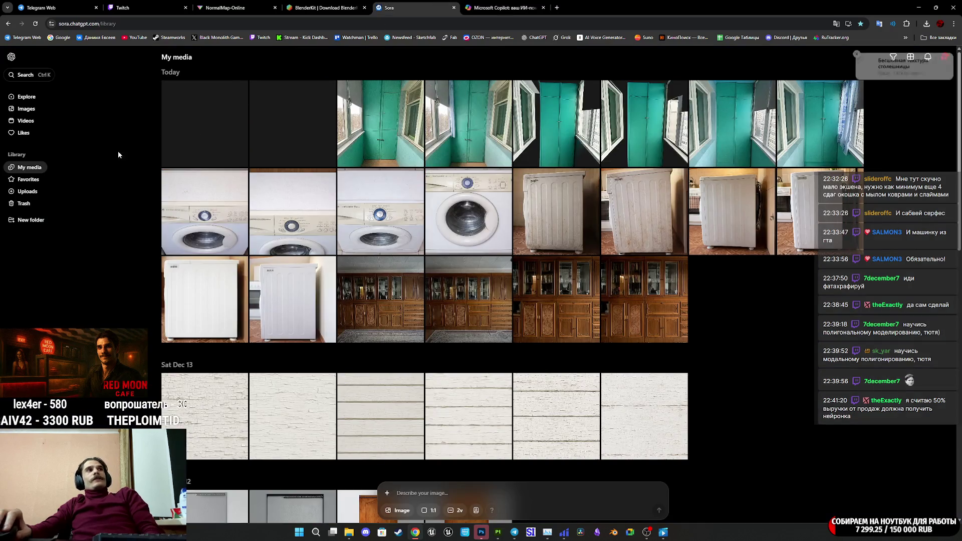
{"action": "left_click", "coordinate": [226, 134]}
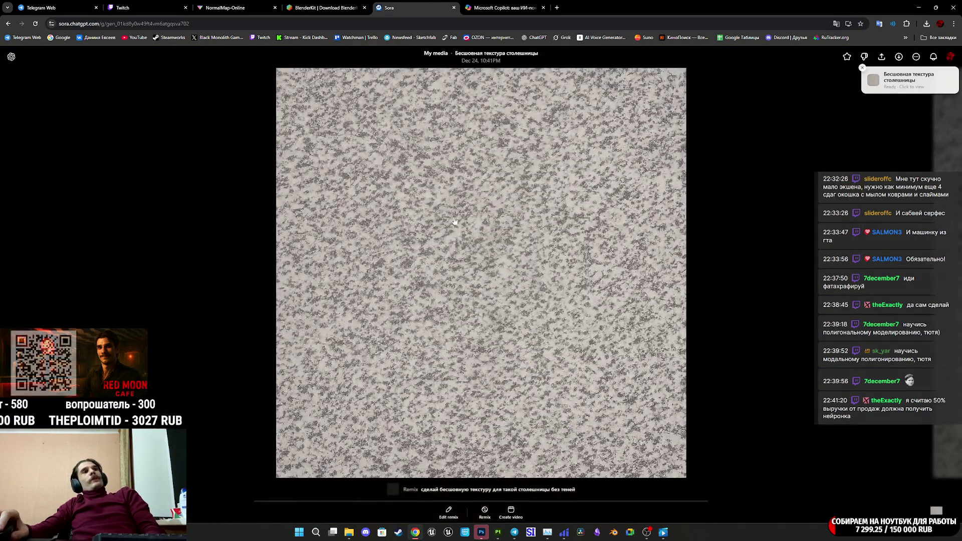
Flip through the granite texture variants, comparing against IMG_1184.JPG, then return to My media
{"action": "key", "text": "Right"}
{"action": "key", "text": "Right"}
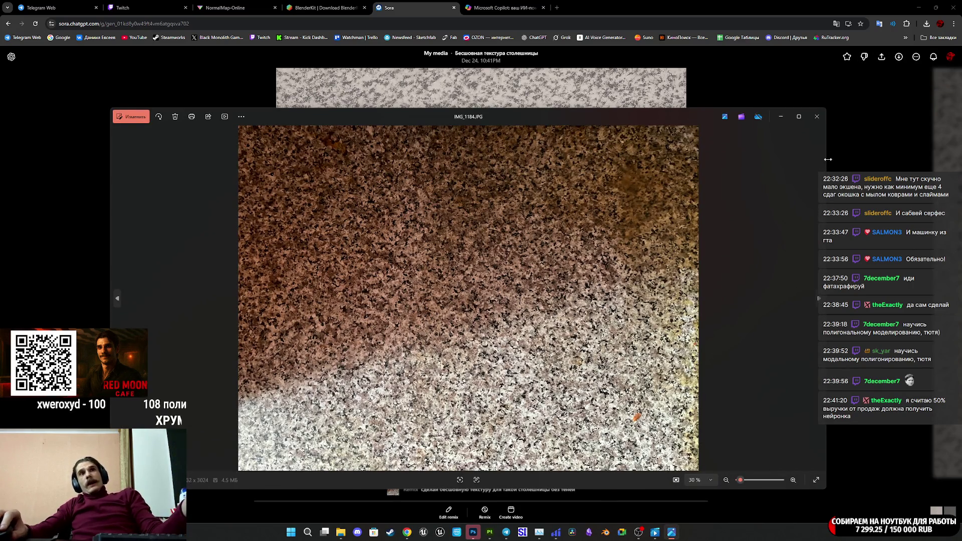
{"action": "left_click", "coordinate": [817, 117]}
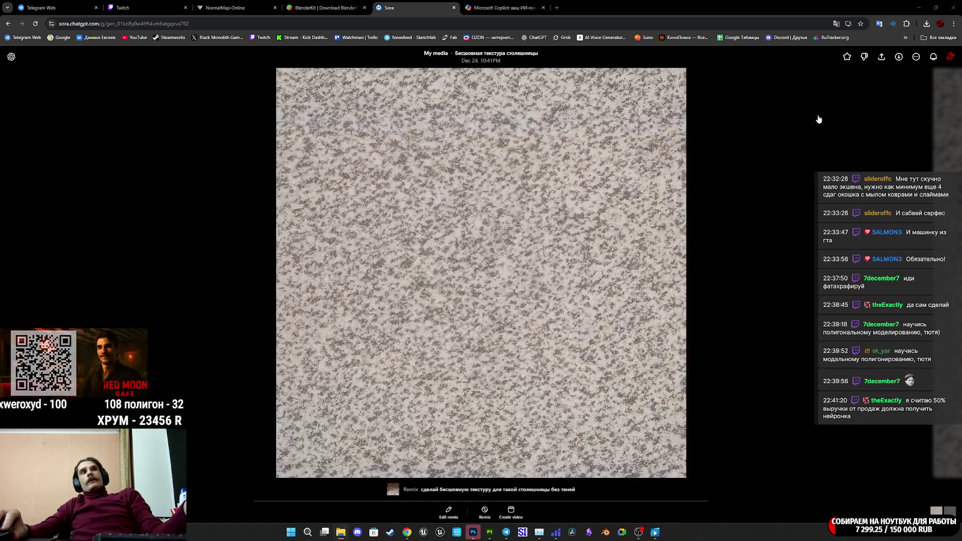
{"action": "key", "text": "Right"}
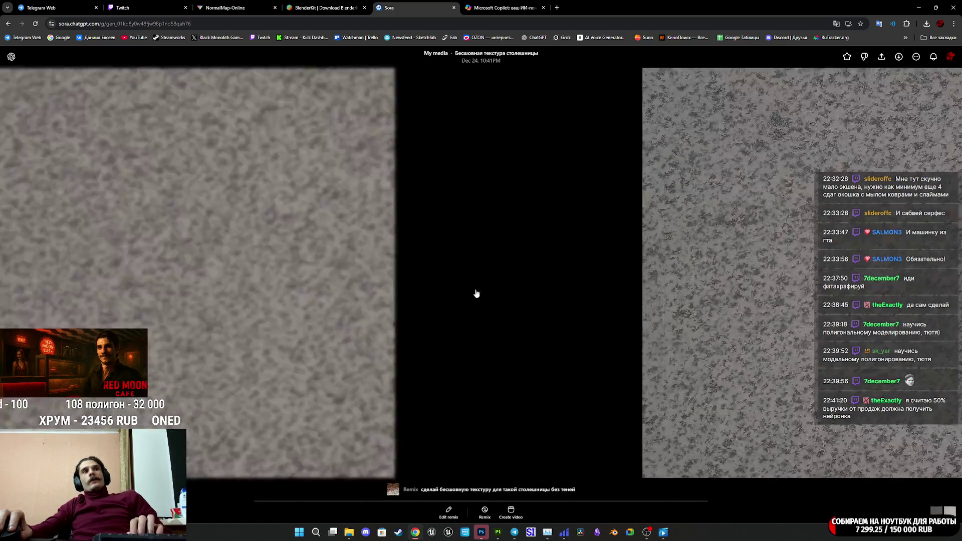
{"action": "key", "text": "Right"}
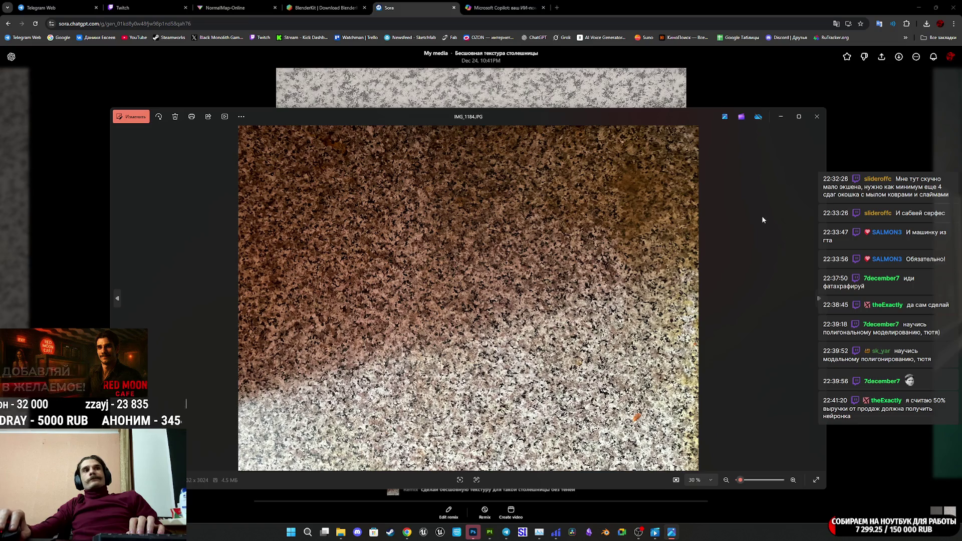
{"action": "left_click", "coordinate": [821, 116]}
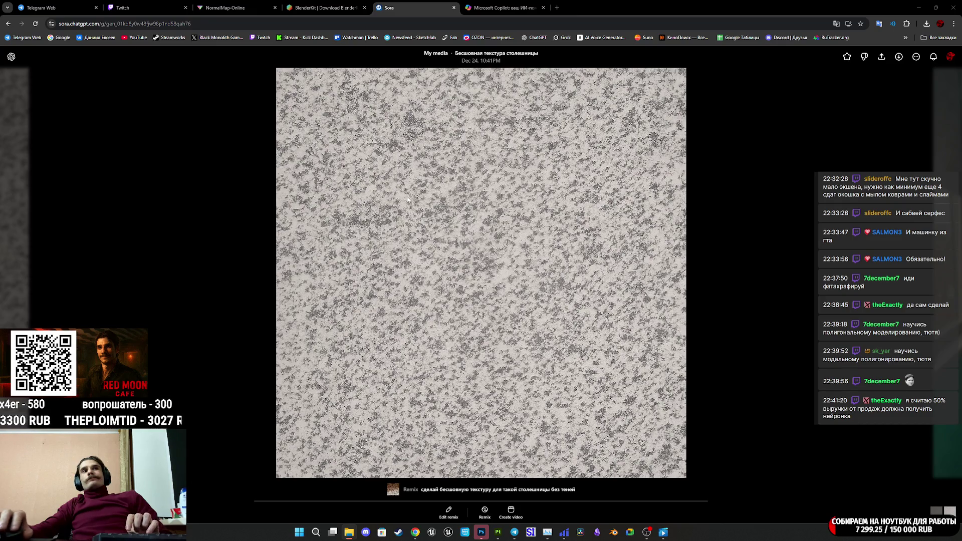
{"action": "key", "text": "Escape"}
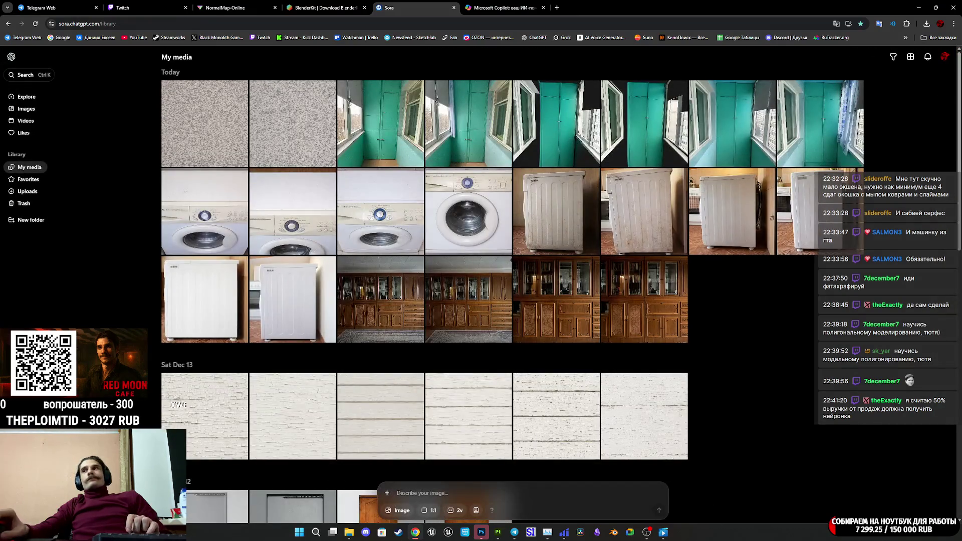
Attach the granite countertop upload from the library to a new Sora prompt
{"action": "left_click", "coordinate": [391, 494]}
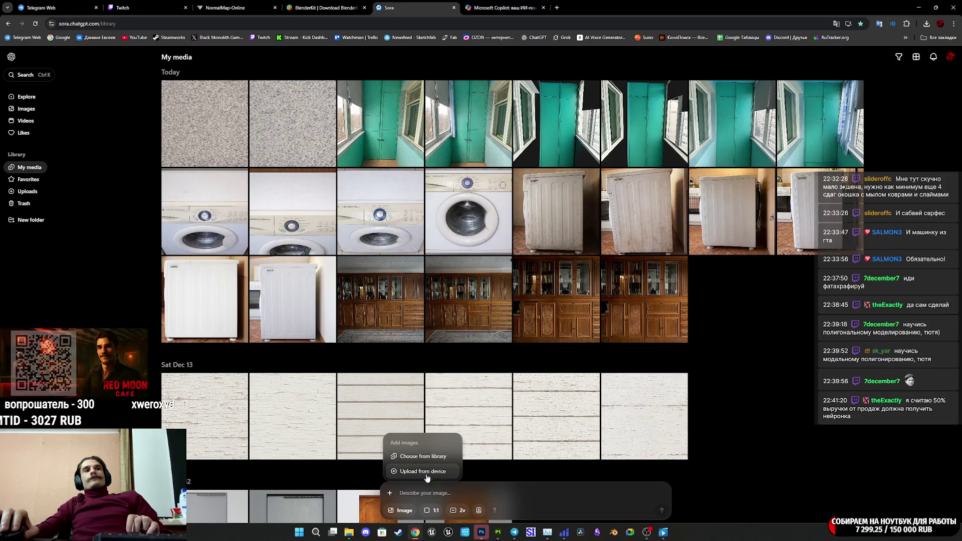
{"action": "left_click", "coordinate": [423, 456]}
{"action": "left_click", "coordinate": [521, 186]}
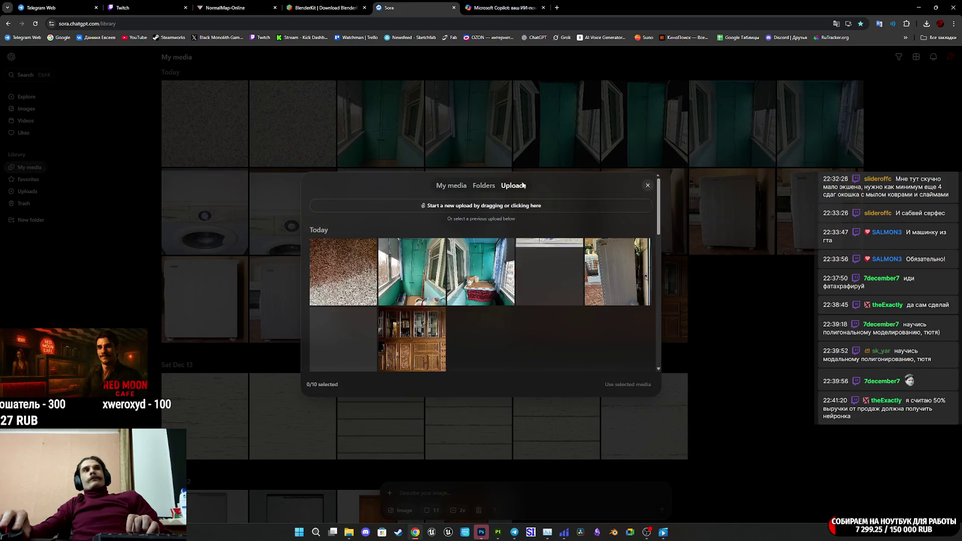
{"action": "left_click", "coordinate": [343, 271]}
{"action": "left_click", "coordinate": [624, 385]}
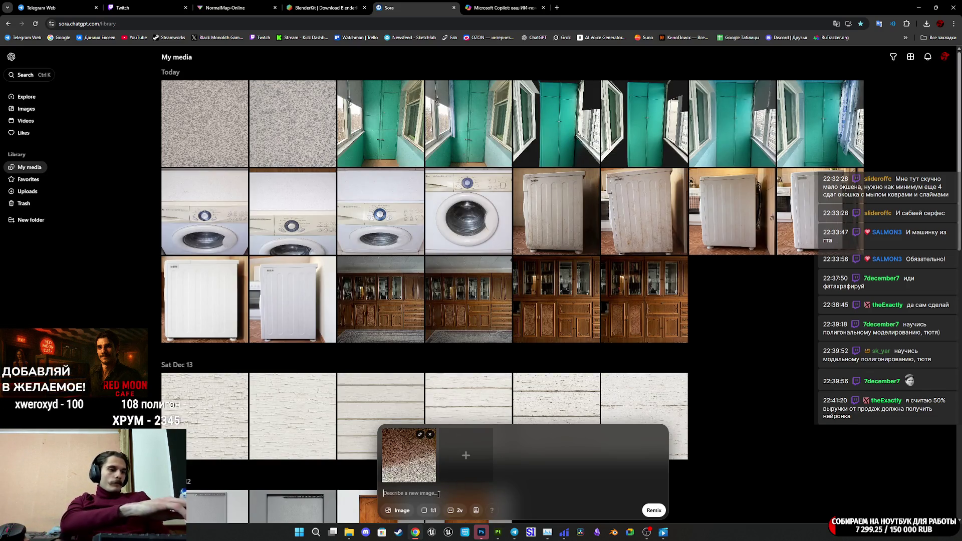
Remix it with the prompt 'убери тени на столешнице', correcting the misspelling first
{"action": "type", "text": "убери"}
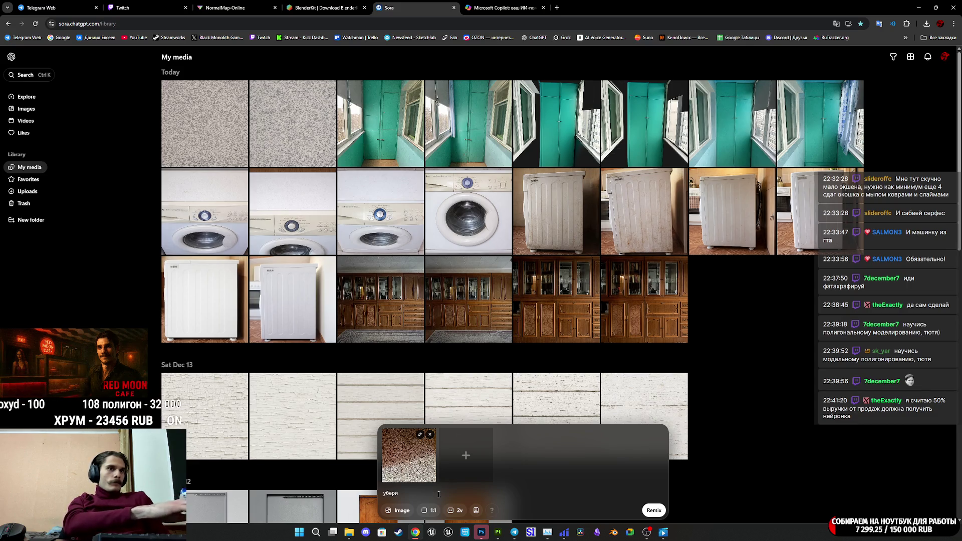
{"action": "type", "text": " тени"}
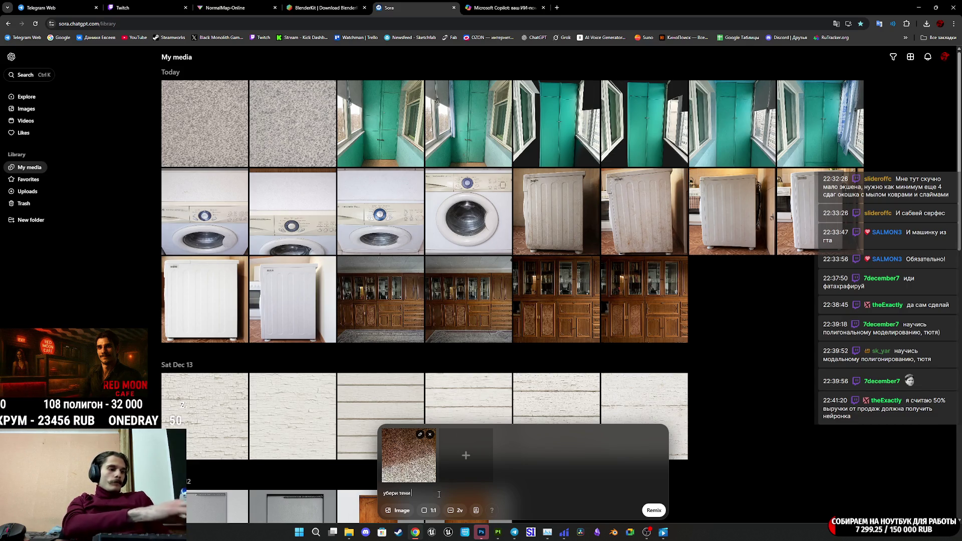
{"action": "type", "text": " на с"}
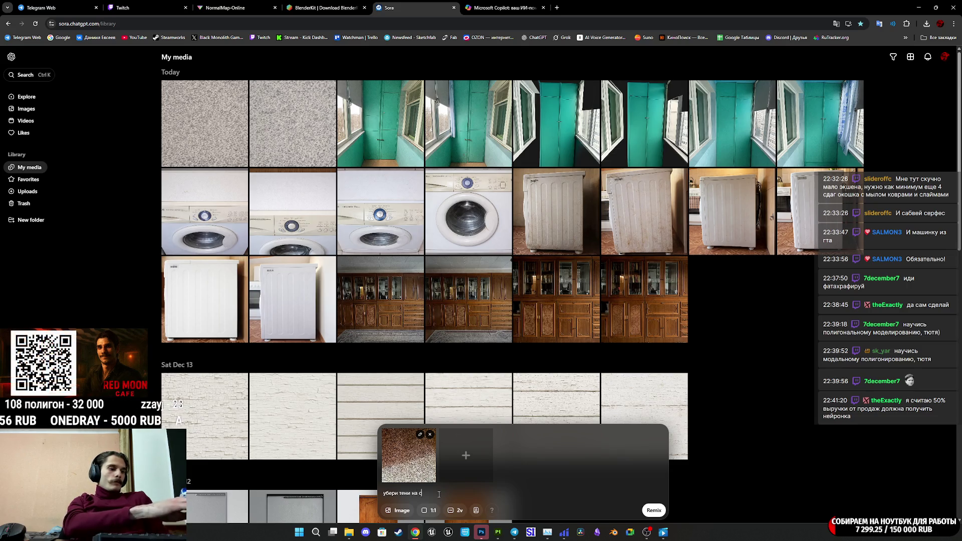
{"action": "type", "text": "талешнице"}
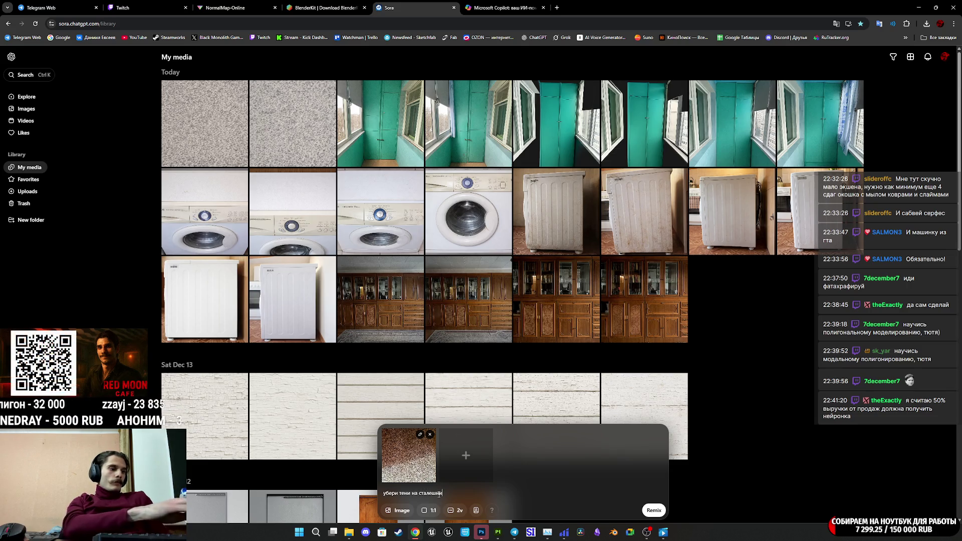
{"action": "key", "text": "Left"}
{"action": "key", "text": "Left"}
{"action": "key", "text": "Left"}
{"action": "key", "text": "BackSpace"}
{"action": "type", "text": "о"}
{"action": "left_click", "coordinate": [653, 512]}
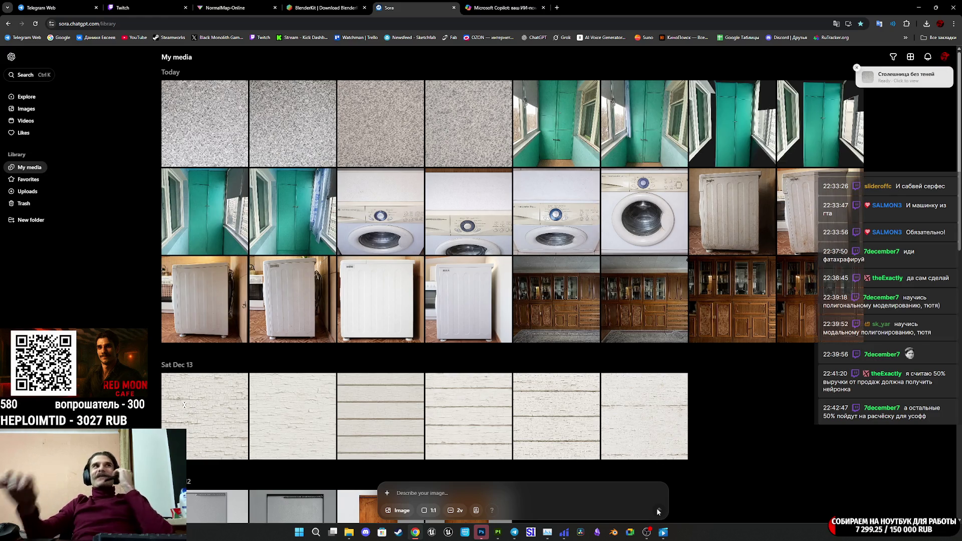
Save the 'Столешница без теней' image as 14.png in Closet_Pack_A
{"action": "left_click", "coordinate": [299, 141]}
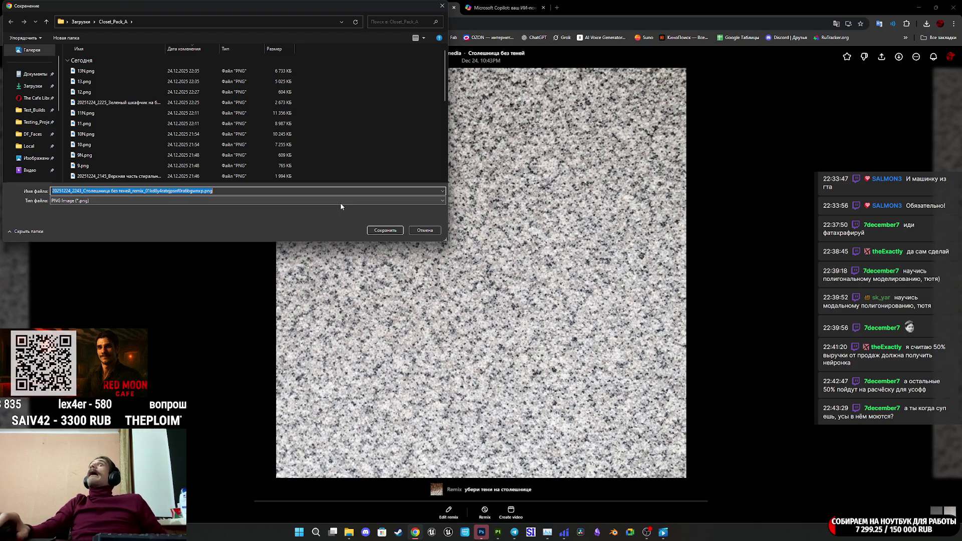
{"action": "type", "text": "14"}
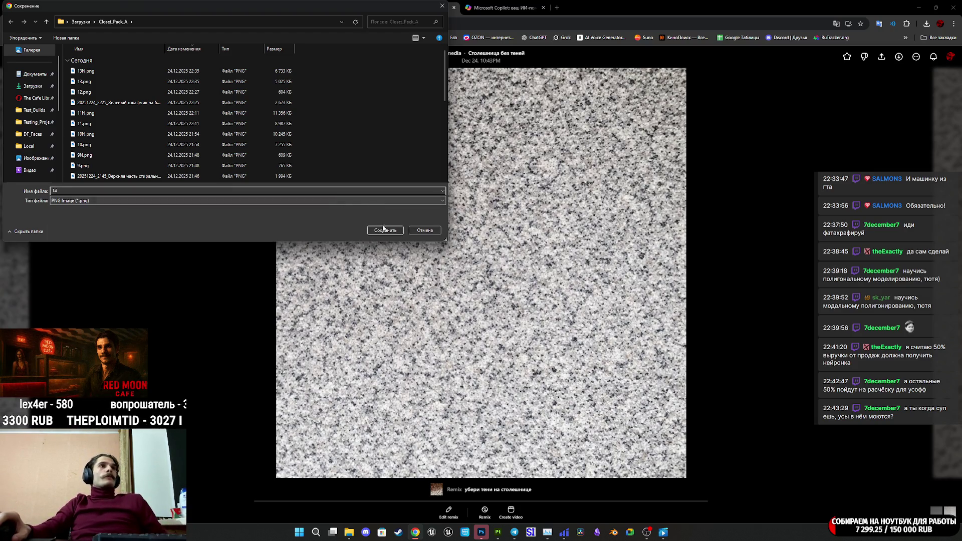
{"action": "left_click", "coordinate": [385, 230]}
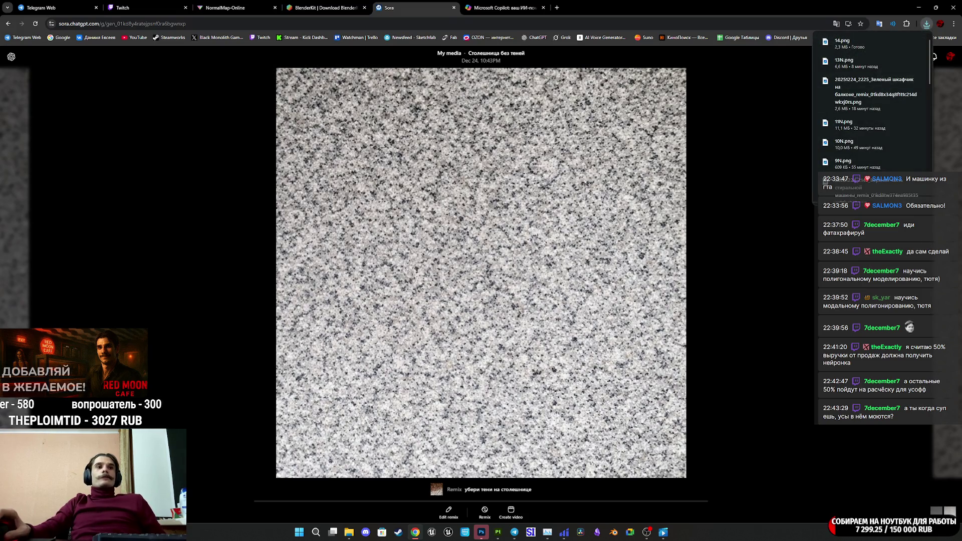
{"action": "left_click", "coordinate": [497, 532]}
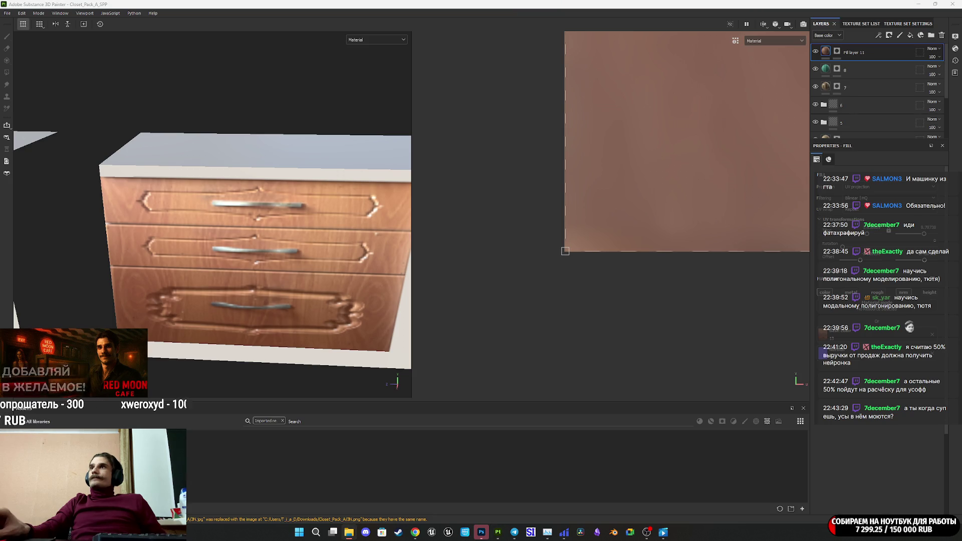
Import 14.png as a texture into the Closet_Pack_A_SPP project
{"action": "left_click_drag", "start_coordinate": [565, 251], "coordinate": [483, 461]}
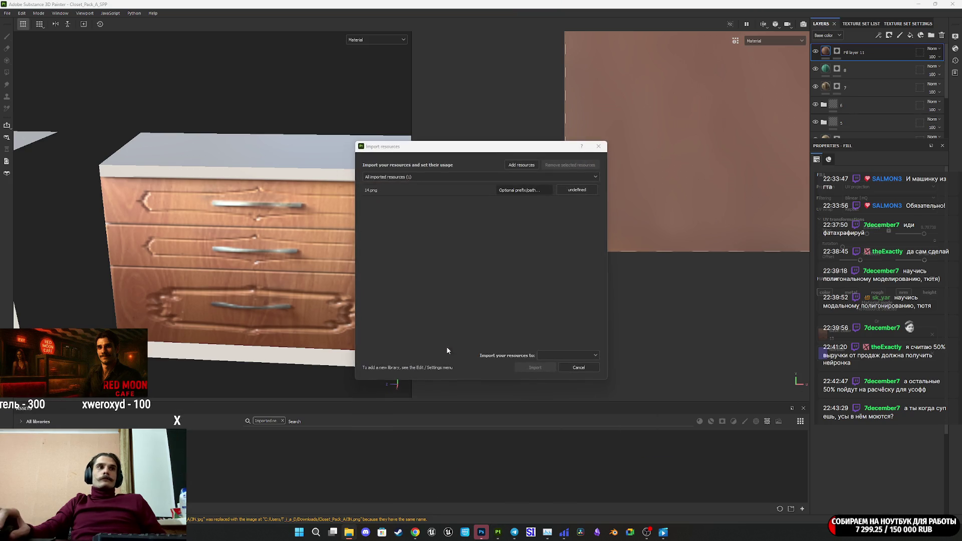
{"action": "left_click", "coordinate": [577, 190]}
{"action": "left_click", "coordinate": [597, 219]}
{"action": "left_click", "coordinate": [568, 356]}
{"action": "left_click", "coordinate": [573, 373]}
{"action": "left_click", "coordinate": [535, 368]}
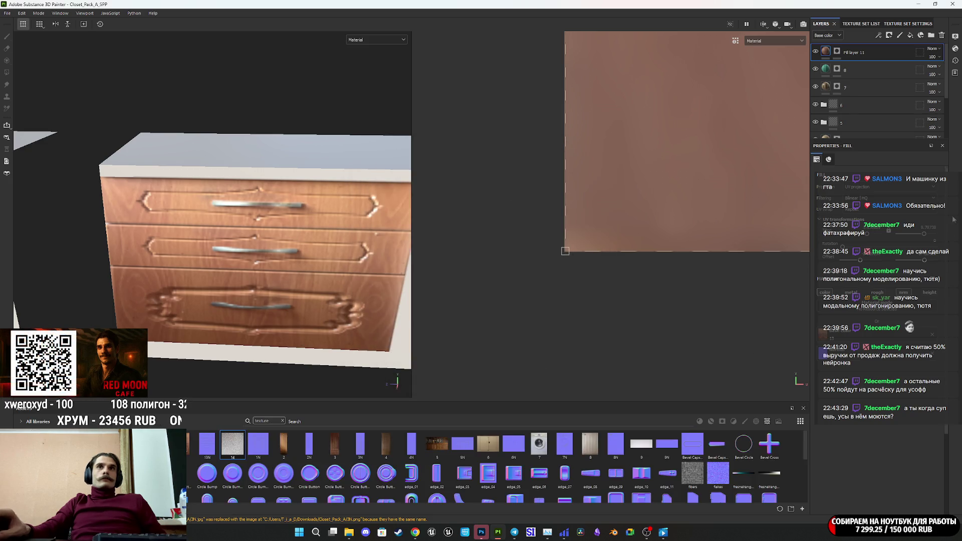
Add Fill layer 12 using texture 14 and give it a black mask
{"action": "left_click", "coordinate": [910, 36]}
{"action": "mouse_move", "coordinate": [263, 457]}
{"action": "left_mouse_down"}
{"action": "mouse_move", "coordinate": [856, 386]}
{"action": "mouse_move", "coordinate": [882, 351]}
{"action": "left_mouse_up"}
{"action": "scroll", "coordinate": [930, 298], "scroll_direction": "down", "scroll_amount": 3}
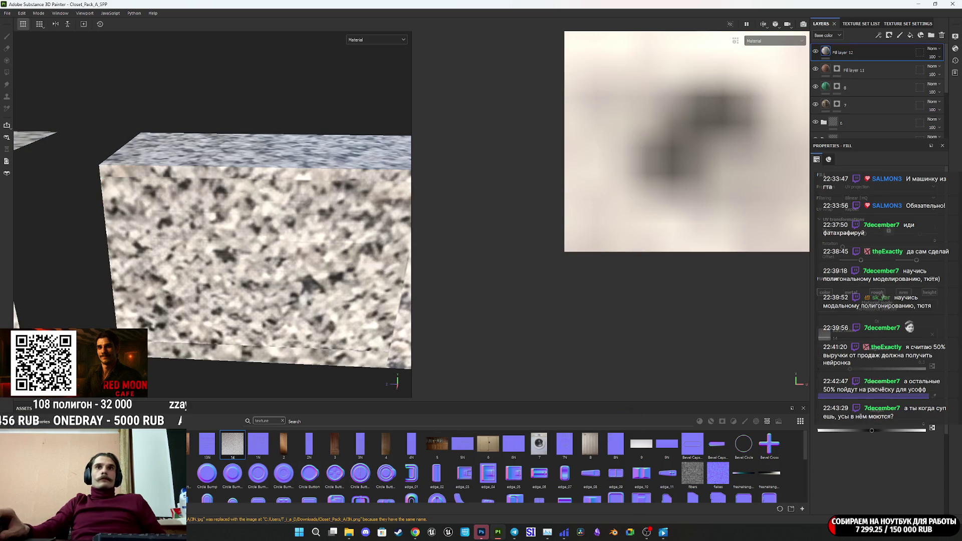
{"action": "right_click", "coordinate": [825, 53]}
{"action": "left_click", "coordinate": [860, 68]}
Polygon-fill the cabinet's top face and front top edge to reveal the granite
{"action": "left_click", "coordinate": [293, 152]}
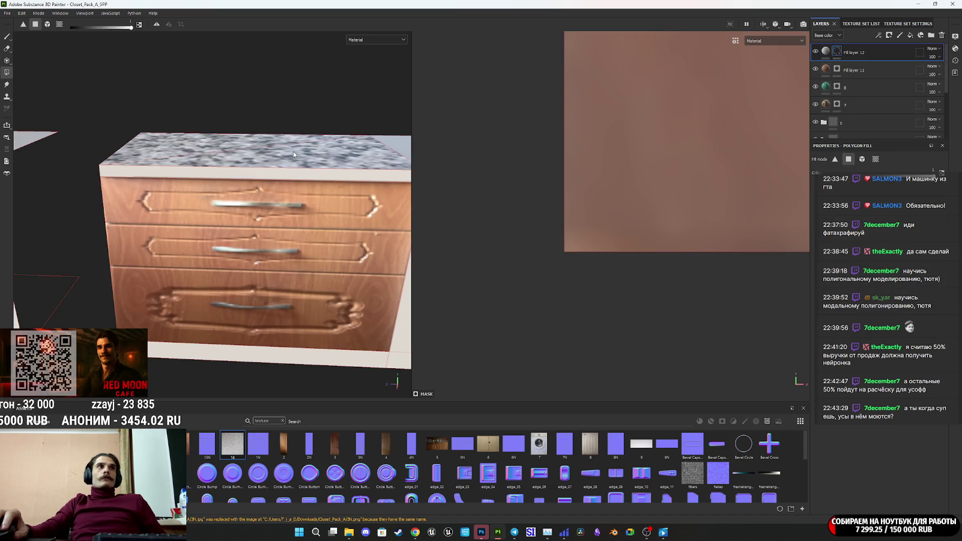
{"action": "scroll", "coordinate": [657, 153], "scroll_direction": "down", "scroll_amount": 5}
{"action": "scroll", "coordinate": [656, 154], "scroll_direction": "down", "scroll_amount": 3}
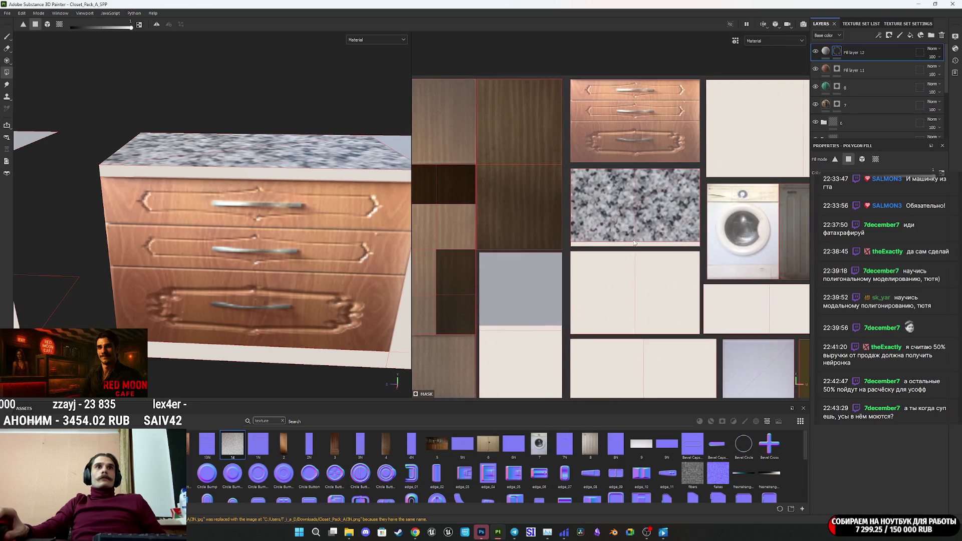
{"action": "scroll", "coordinate": [631, 235], "scroll_direction": "up", "scroll_amount": 4}
{"action": "left_click", "coordinate": [648, 249]}
{"action": "left_click", "coordinate": [826, 51]}
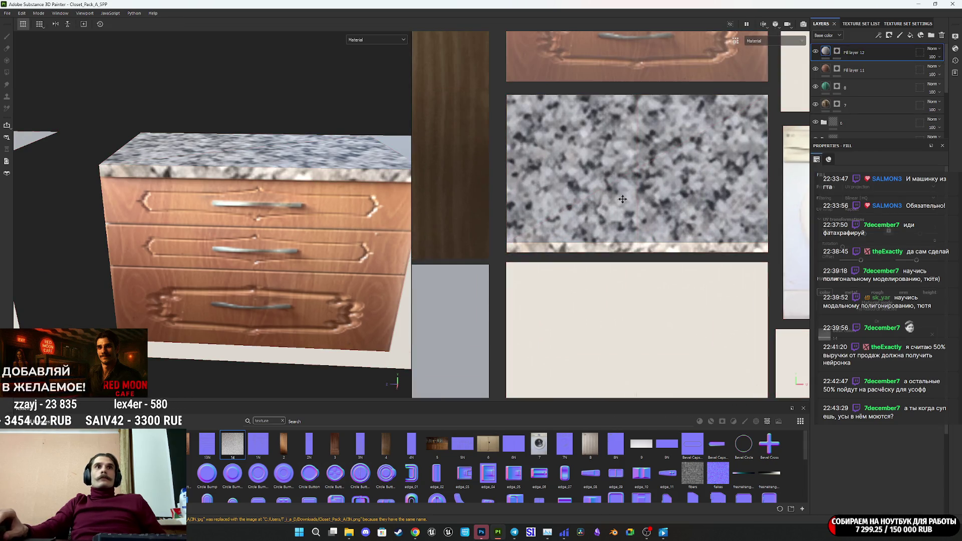
{"action": "scroll", "coordinate": [589, 271], "scroll_direction": "down", "scroll_amount": 2}
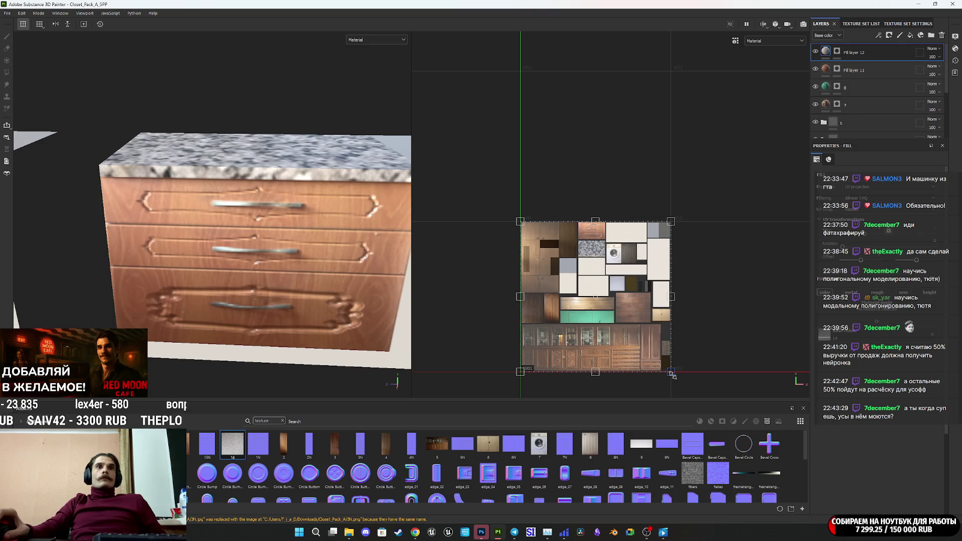
{"action": "mouse_move", "coordinate": [672, 374]}
{"action": "left_mouse_down"}
{"action": "mouse_move", "coordinate": [591, 251]}
{"action": "mouse_move", "coordinate": [556, 246]}
{"action": "mouse_move", "coordinate": [601, 262]}
{"action": "left_mouse_up"}
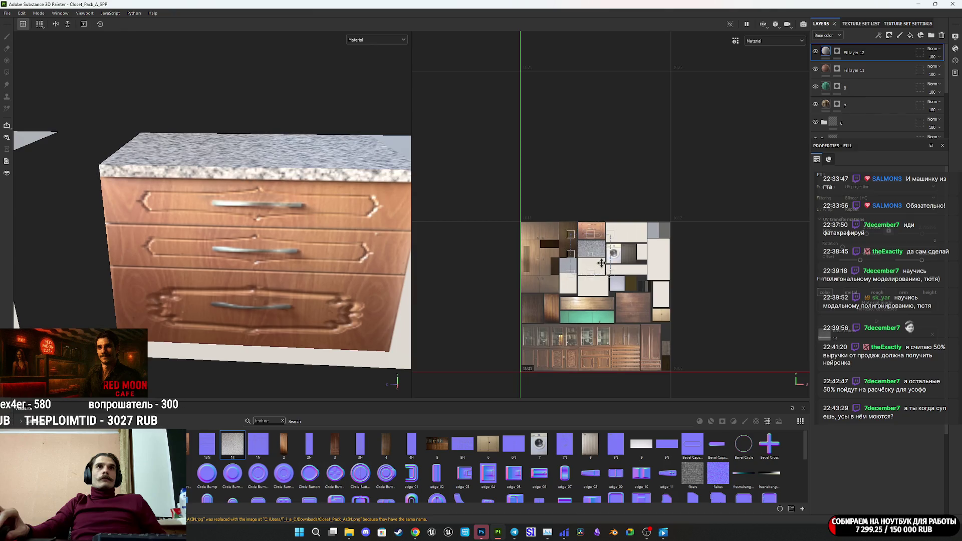
{"action": "scroll", "coordinate": [602, 263], "scroll_direction": "up", "scroll_amount": 5}
{"action": "mouse_move", "coordinate": [635, 318]}
{"action": "left_mouse_down"}
{"action": "mouse_move", "coordinate": [627, 283]}
{"action": "mouse_move", "coordinate": [559, 231]}
{"action": "mouse_move", "coordinate": [610, 264]}
{"action": "left_mouse_up"}
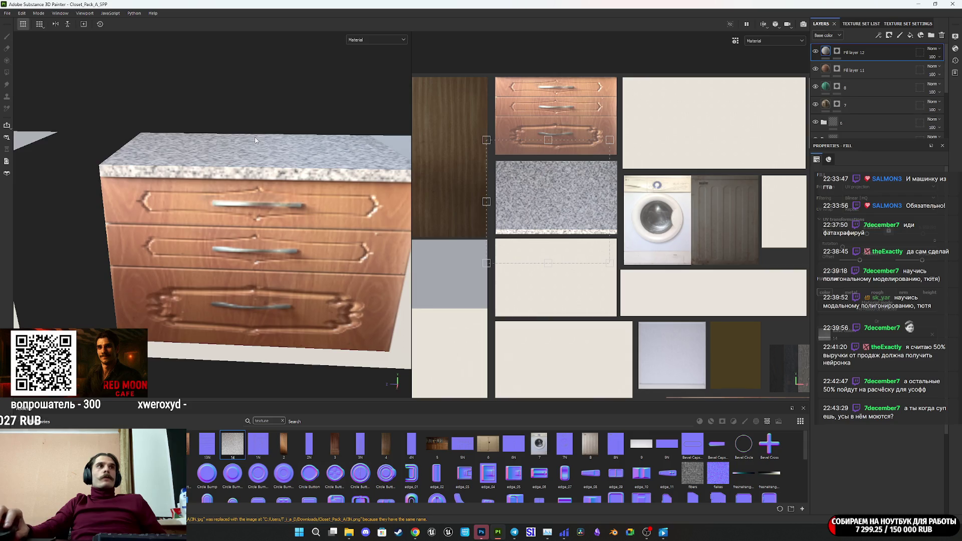
{"action": "scroll", "coordinate": [259, 240], "scroll_direction": "up", "scroll_amount": 8}
{"action": "scroll", "coordinate": [259, 241], "scroll_direction": "down", "scroll_amount": 3}
{"action": "scroll", "coordinate": [578, 237], "scroll_direction": "up", "scroll_amount": 5}
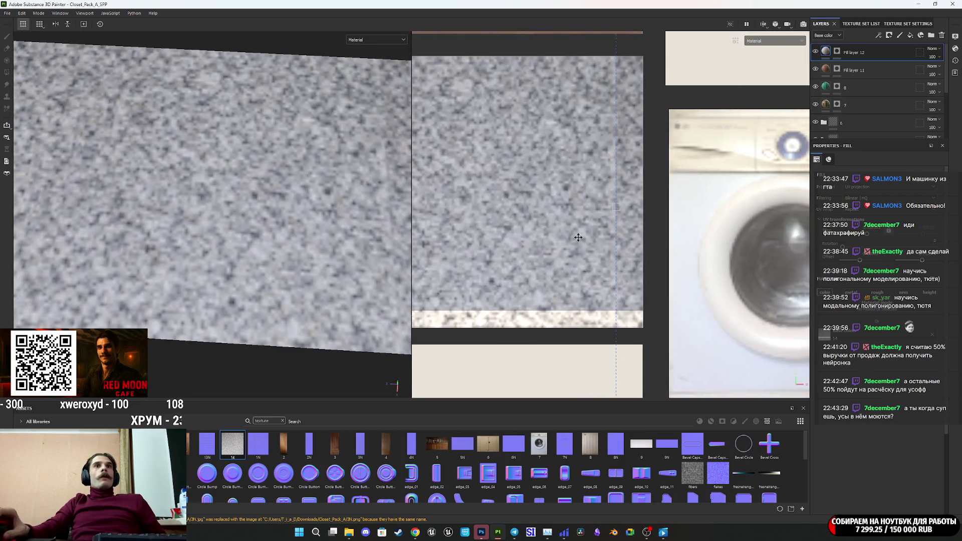
{"action": "scroll", "coordinate": [578, 237], "scroll_direction": "up", "scroll_amount": 2}
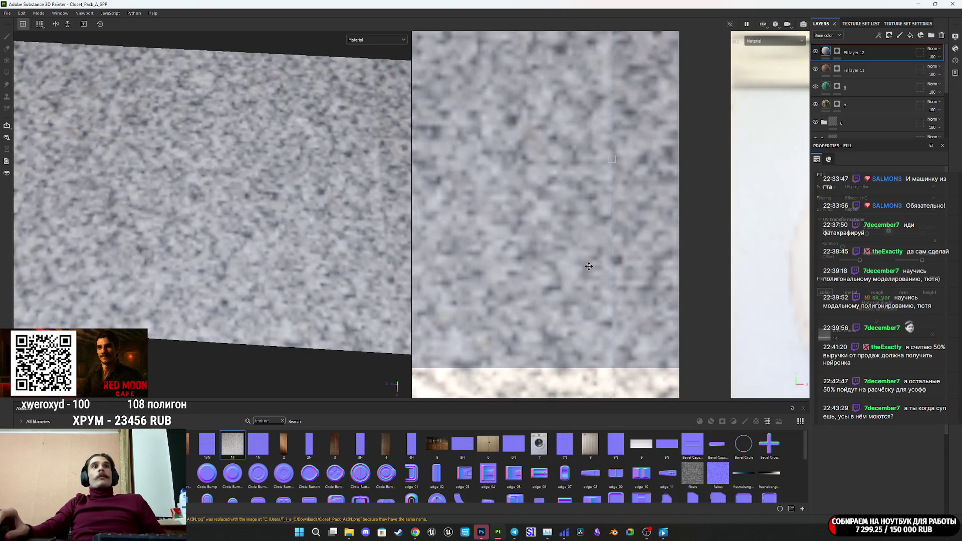
{"action": "scroll", "coordinate": [643, 267], "scroll_direction": "down", "scroll_amount": 2}
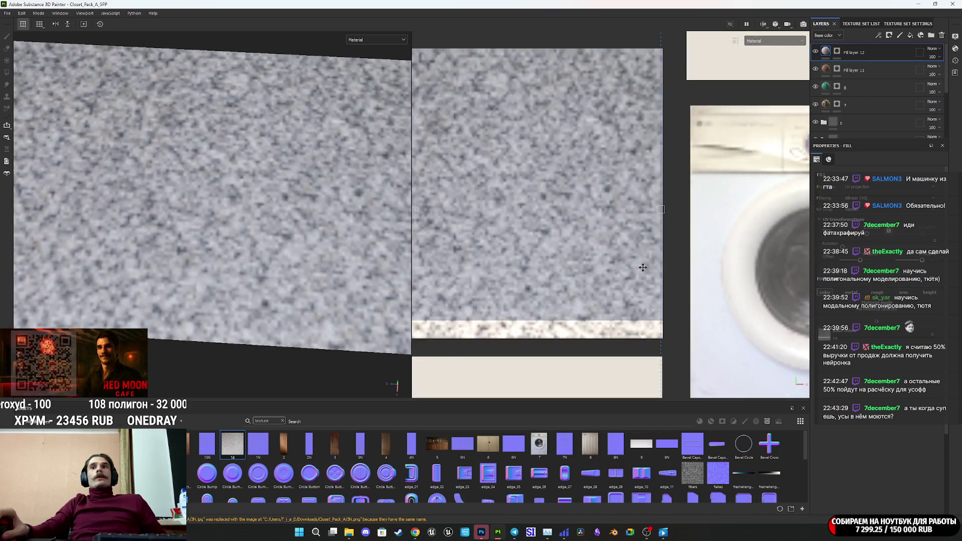
{"action": "scroll", "coordinate": [643, 268], "scroll_direction": "down", "scroll_amount": 3}
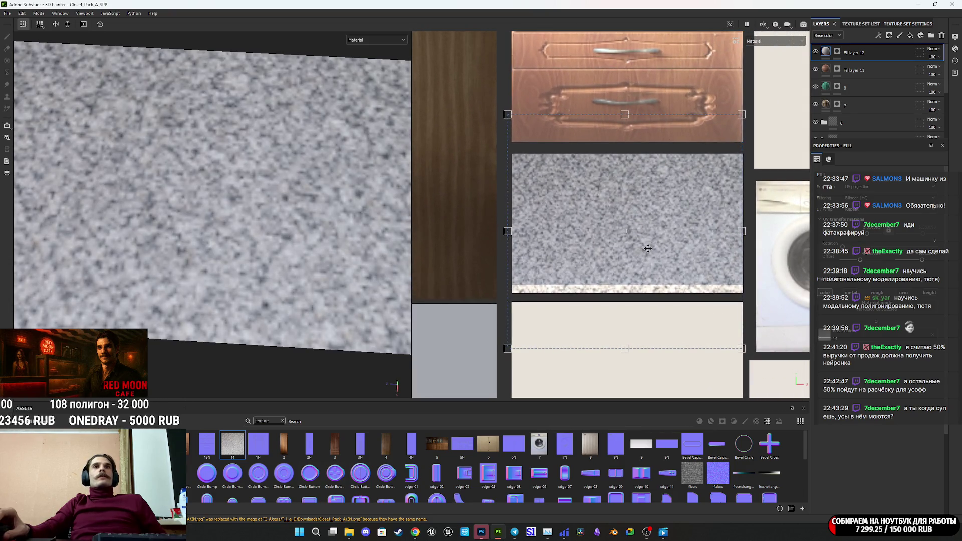
{"action": "scroll", "coordinate": [236, 249], "scroll_direction": "down", "scroll_amount": 5}
{"action": "mouse_move", "coordinate": [236, 249]}
{"action": "left_mouse_down", "text": "alt"}
{"action": "mouse_move", "coordinate": [241, 140]}
{"action": "mouse_move", "coordinate": [299, 230]}
{"action": "mouse_move", "coordinate": [313, 213]}
{"action": "mouse_move", "coordinate": [310, 225]}
{"action": "left_mouse_up", "text": "alt"}
{"action": "mouse_move", "coordinate": [251, 215]}
{"action": "left_mouse_down", "text": "alt"}
{"action": "mouse_move", "coordinate": [192, 237]}
{"action": "mouse_move", "coordinate": [241, 261]}
{"action": "left_mouse_up", "text": "alt"}
{"action": "mouse_move", "coordinate": [240, 261]}
{"action": "middle_mouse_down", "text": "alt"}
{"action": "mouse_move", "coordinate": [252, 272]}
{"action": "mouse_move", "coordinate": [224, 275]}
{"action": "mouse_move", "coordinate": [232, 280]}
{"action": "middle_mouse_up", "text": "alt"}
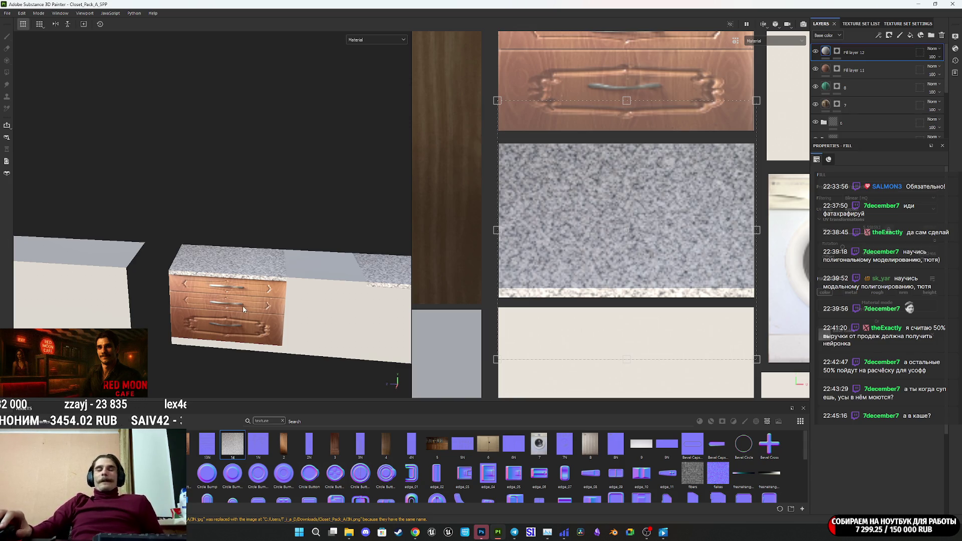
{"action": "scroll", "coordinate": [243, 307], "scroll_direction": "up", "scroll_amount": 3}
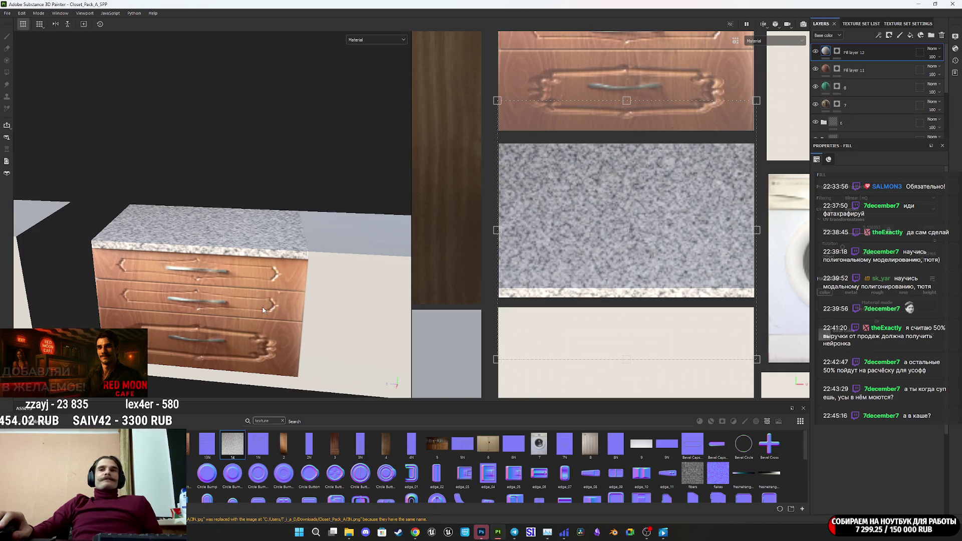
{"action": "left_click_drag", "start_coordinate": [263, 309], "coordinate": [280, 308], "text": "alt"}
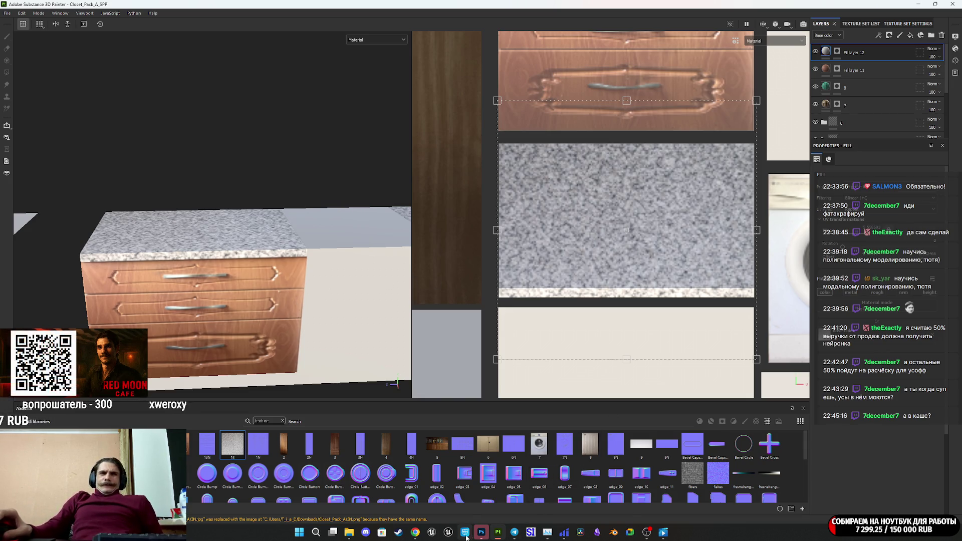
{"action": "left_click", "coordinate": [415, 532]}
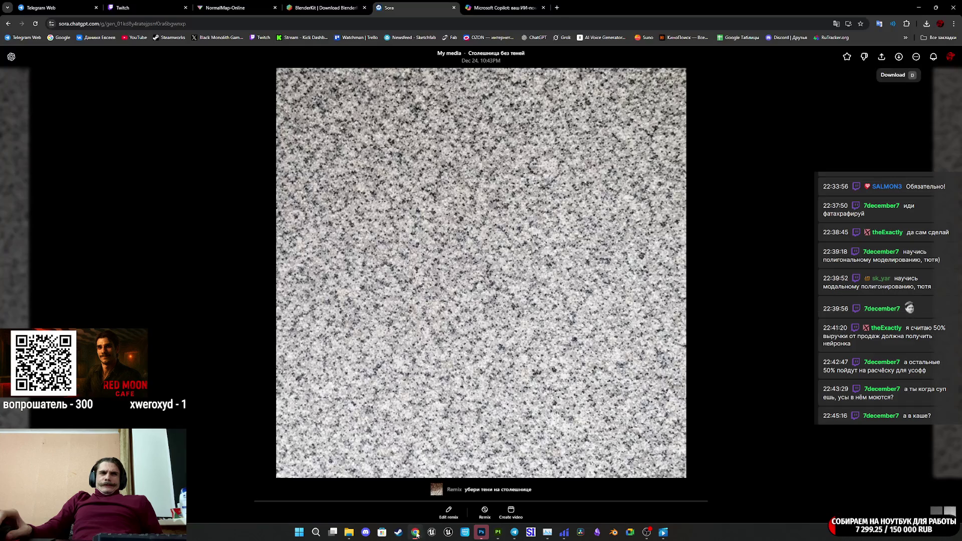
Close the Sora image viewer and switch to Photoshop with the photos
{"action": "left_click", "coordinate": [152, 86]}
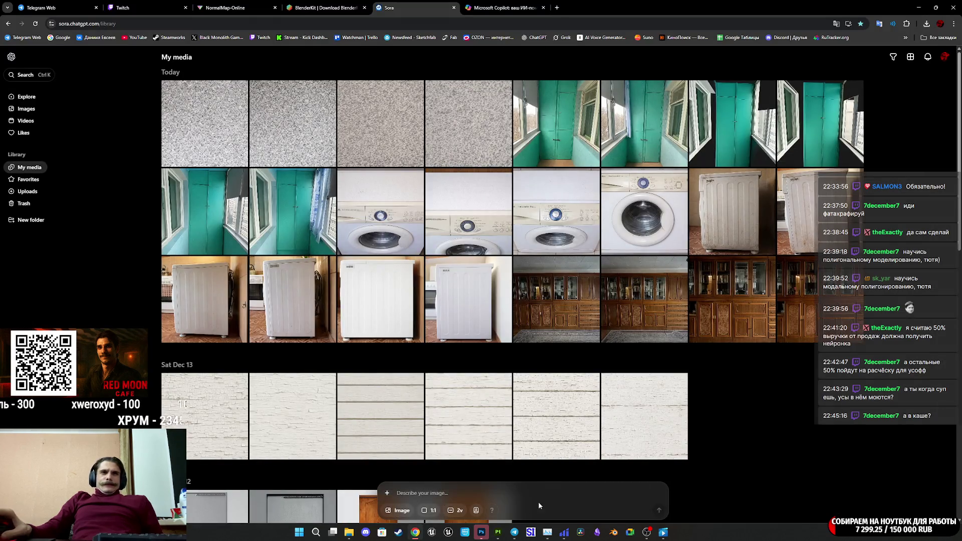
{"action": "mouse_move", "coordinate": [475, 530]}
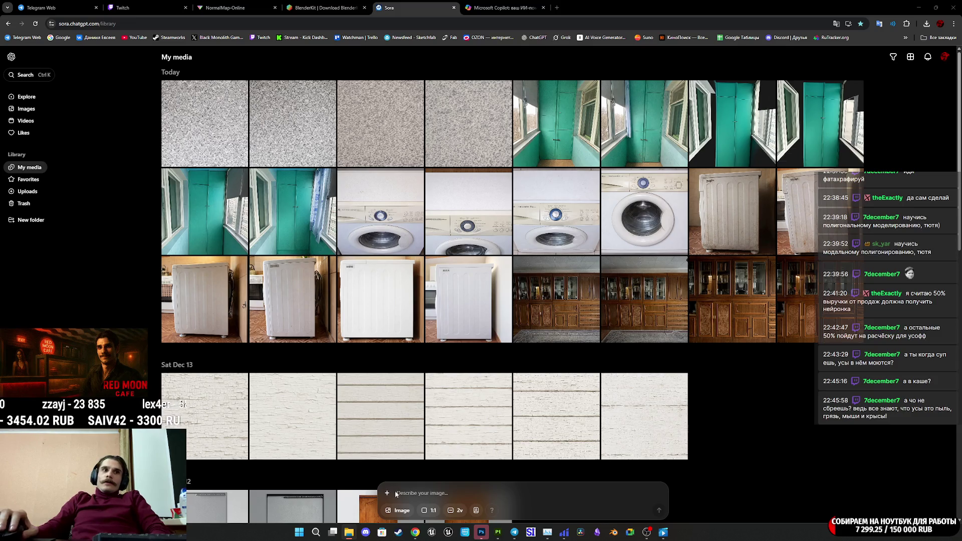
{"action": "left_click", "coordinate": [482, 533]}
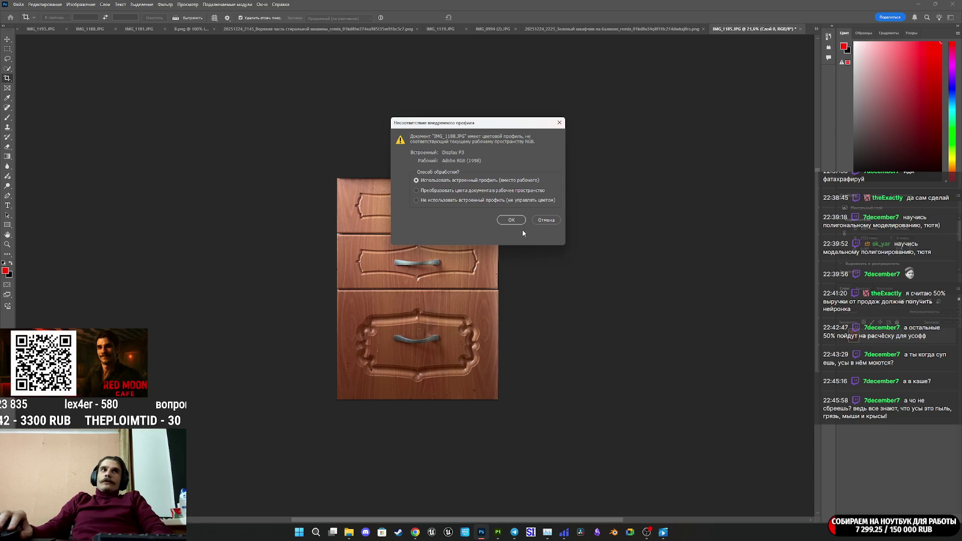
Keep IMG_1188.JPG's embedded Display P3 profile and unlock the Background into Слой 0
{"action": "left_click", "coordinate": [512, 219]}
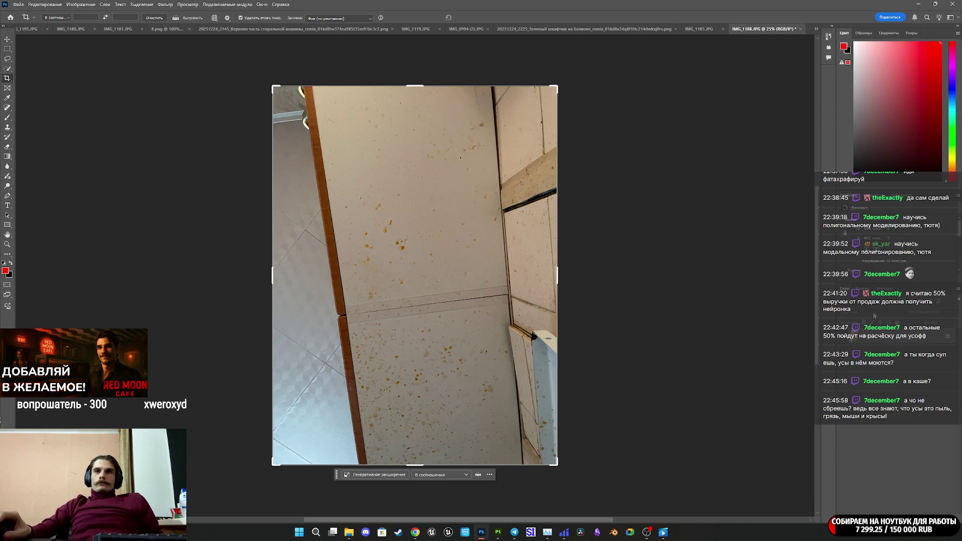
{"action": "left_click", "coordinate": [948, 339]}
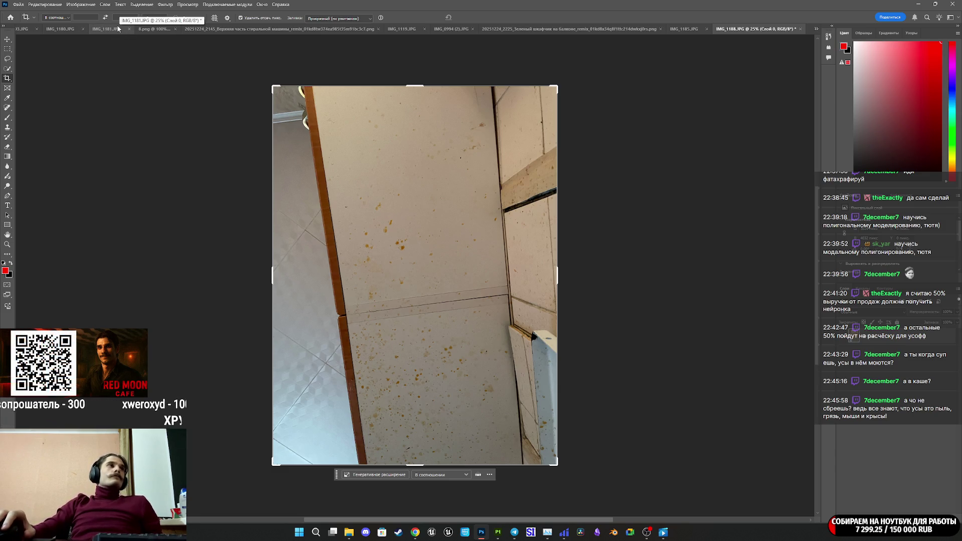
Lay a Perspective Warp quad over the cabinet panel and pin its corners to the panel's corners
{"action": "left_click", "coordinate": [47, 5]}
{"action": "left_click", "coordinate": [73, 178]}
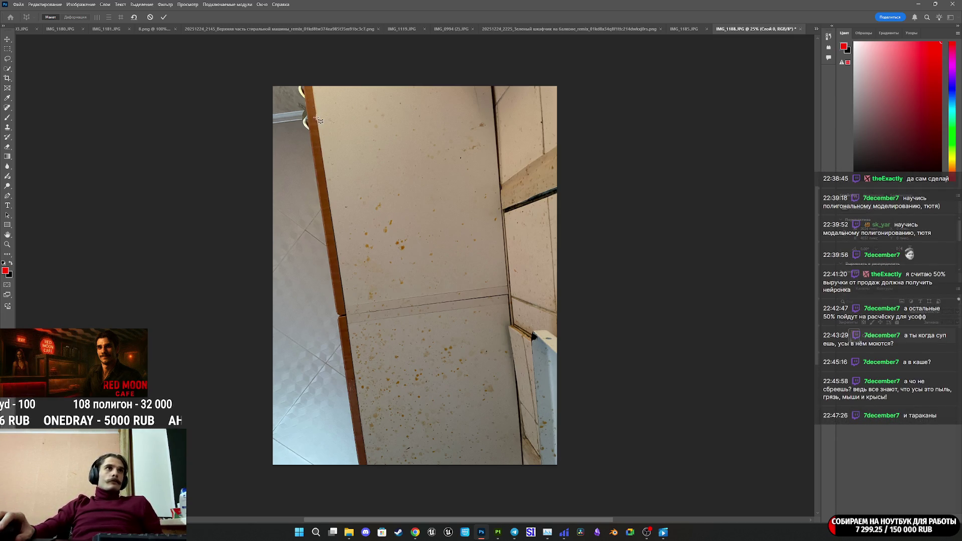
{"action": "mouse_move", "coordinate": [309, 109]}
{"action": "left_mouse_down"}
{"action": "mouse_move", "coordinate": [380, 155]}
{"action": "mouse_move", "coordinate": [523, 453]}
{"action": "left_mouse_up"}
{"action": "left_click_drag", "start_coordinate": [309, 455], "coordinate": [362, 465]}
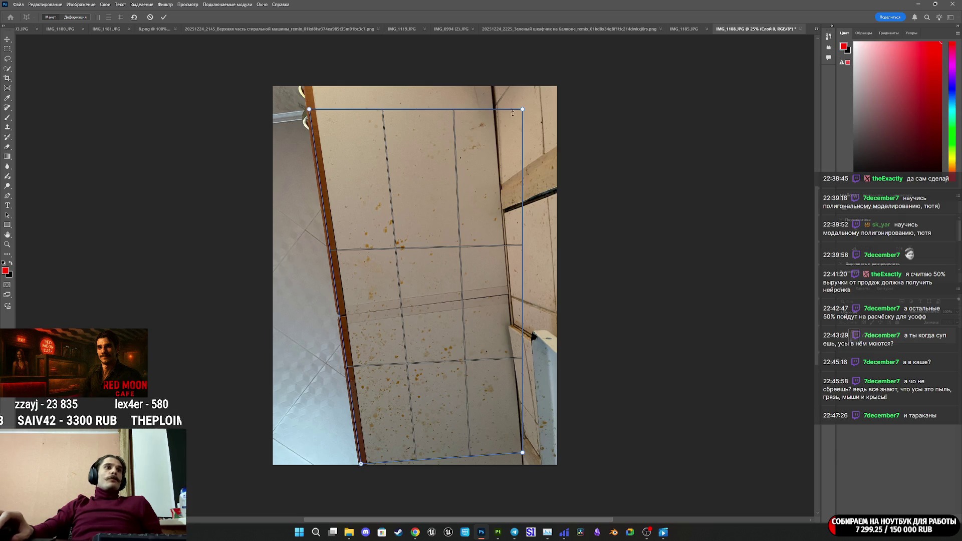
{"action": "left_click_drag", "start_coordinate": [522, 109], "coordinate": [493, 95]}
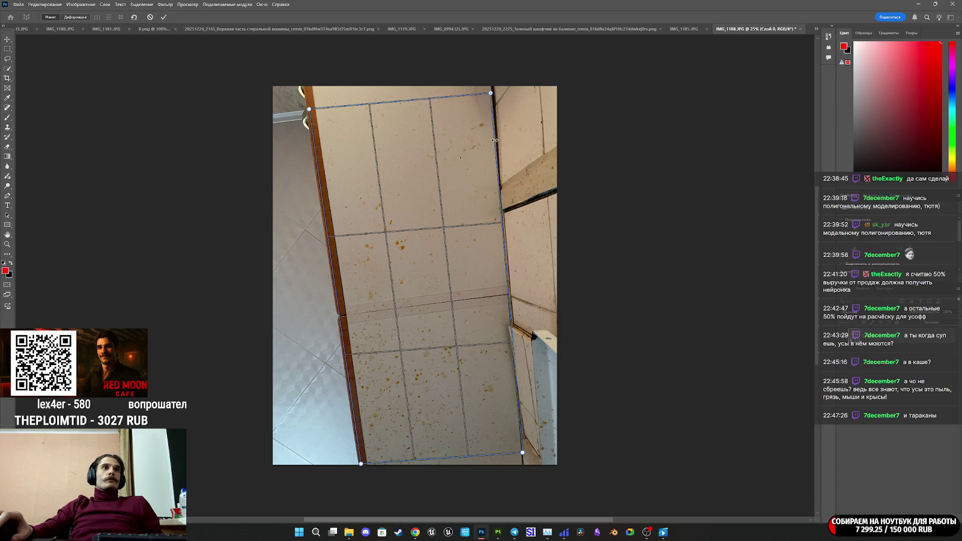
{"action": "mouse_move", "coordinate": [523, 454]}
{"action": "left_mouse_down"}
{"action": "mouse_move", "coordinate": [520, 442]}
{"action": "mouse_move", "coordinate": [522, 450]}
{"action": "left_mouse_up"}
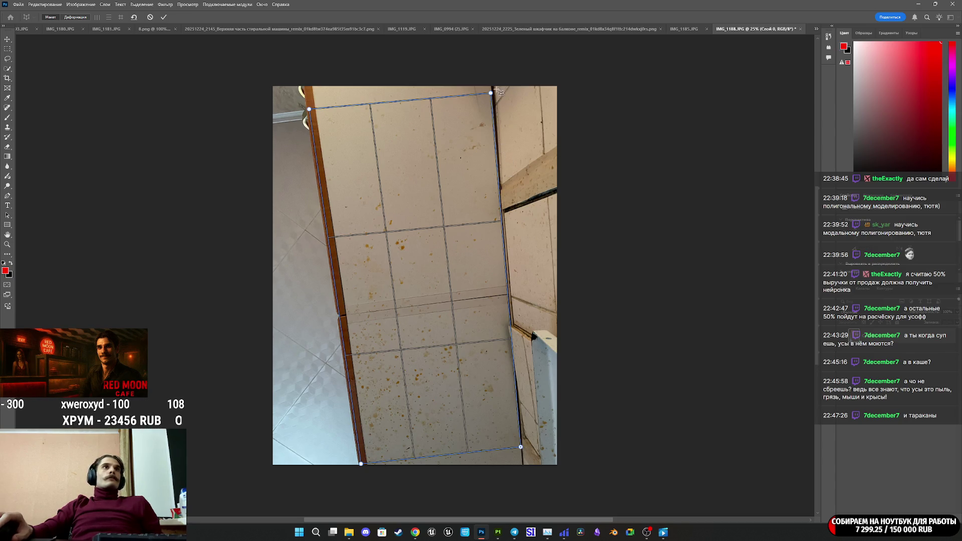
{"action": "left_click_drag", "start_coordinate": [491, 93], "coordinate": [493, 97]}
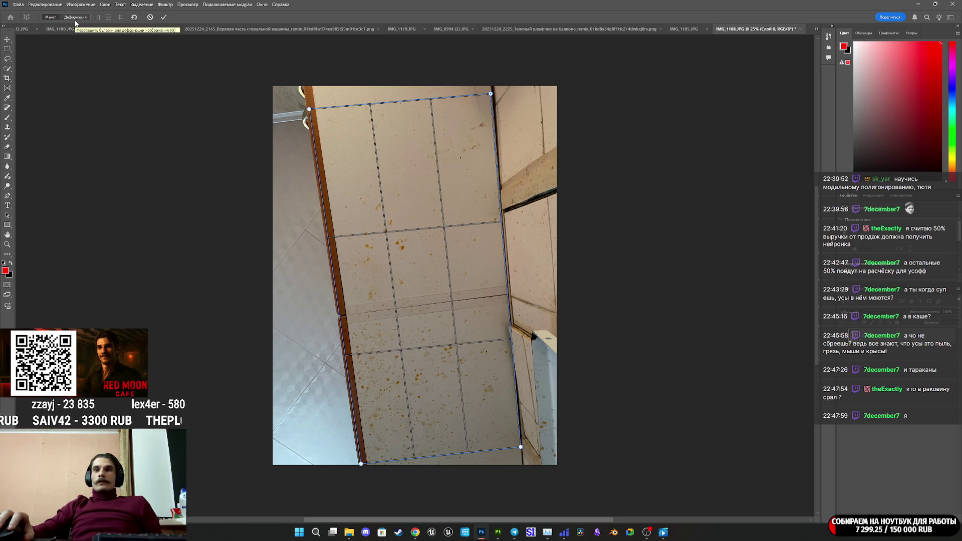
Straighten the cabinet panel into an upright rectangle and commit the perspective warp
{"action": "key", "text": "h"}
{"action": "left_click", "coordinate": [121, 18]}
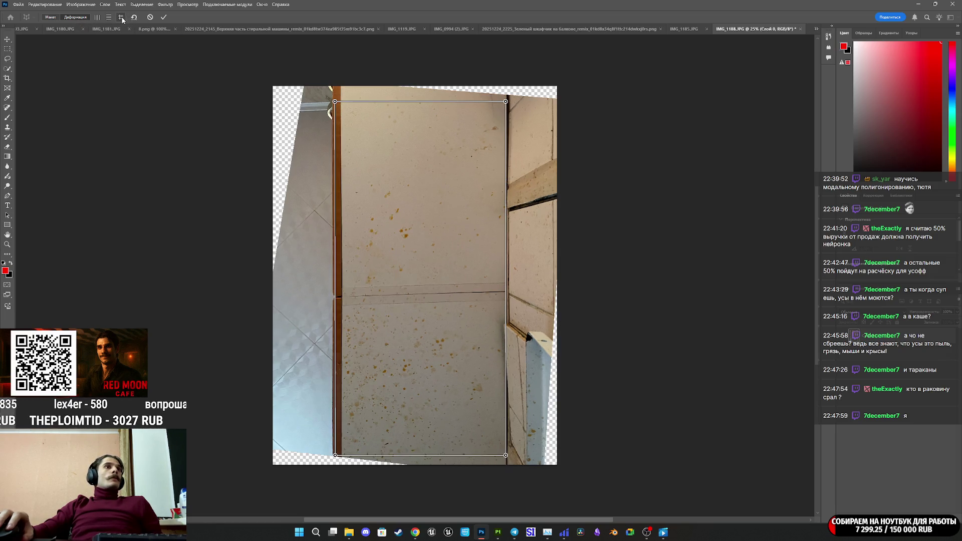
{"action": "left_click", "coordinate": [165, 18]}
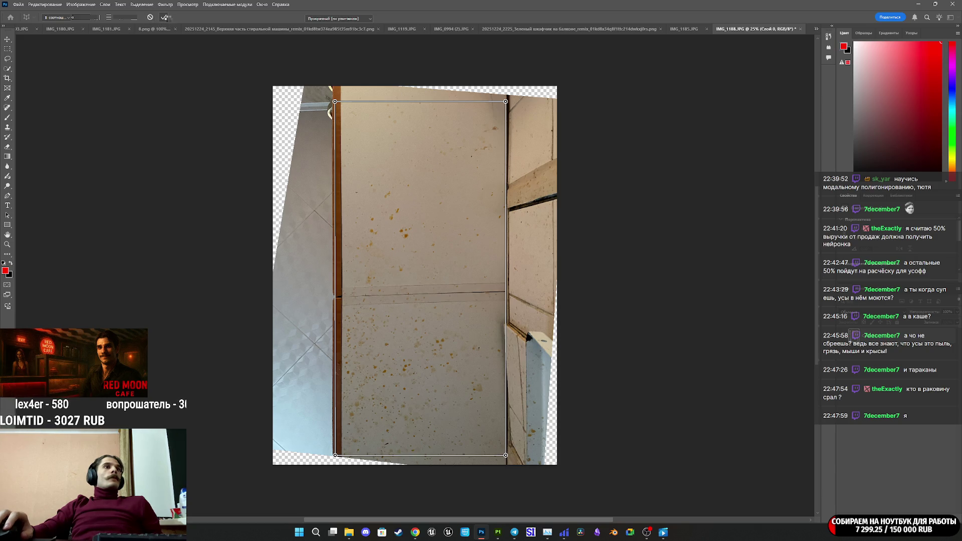
Crop the warped photo's top, bottom, left and right edges to the panel
{"action": "key", "text": "c"}
{"action": "left_click_drag", "start_coordinate": [413, 465], "coordinate": [419, 463]}
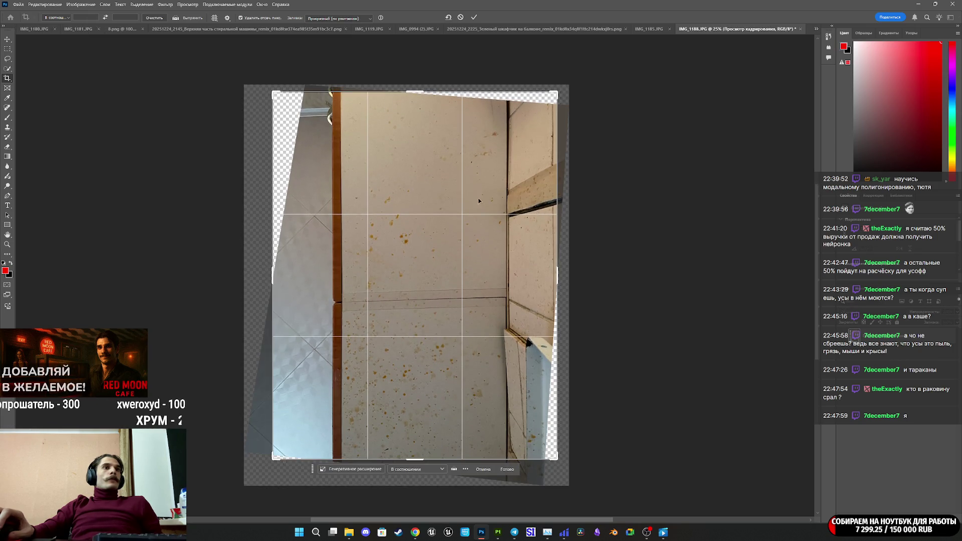
{"action": "left_click_drag", "start_coordinate": [418, 91], "coordinate": [421, 98]}
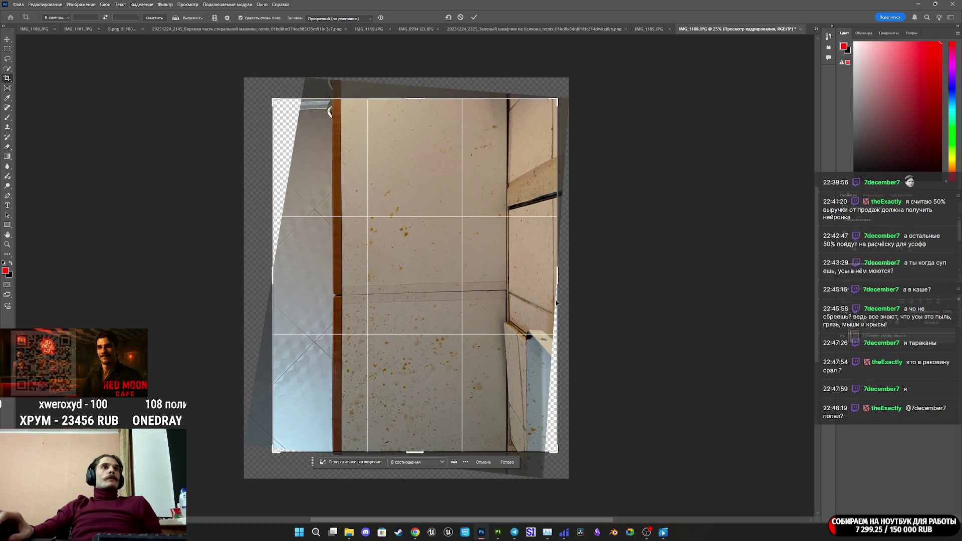
{"action": "left_click_drag", "start_coordinate": [557, 281], "coordinate": [530, 286]}
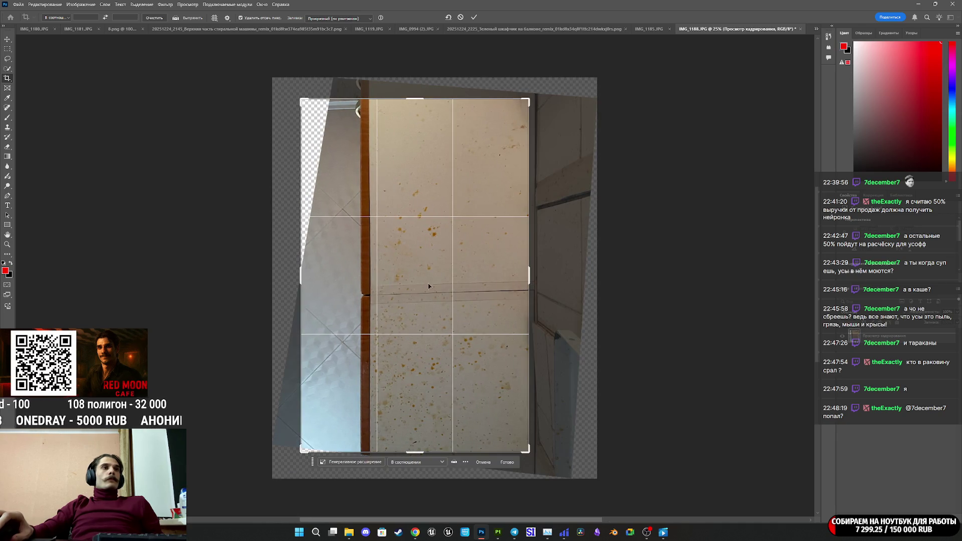
{"action": "left_click_drag", "start_coordinate": [297, 275], "coordinate": [329, 273]}
{"action": "left_click_drag", "start_coordinate": [418, 453], "coordinate": [421, 422]}
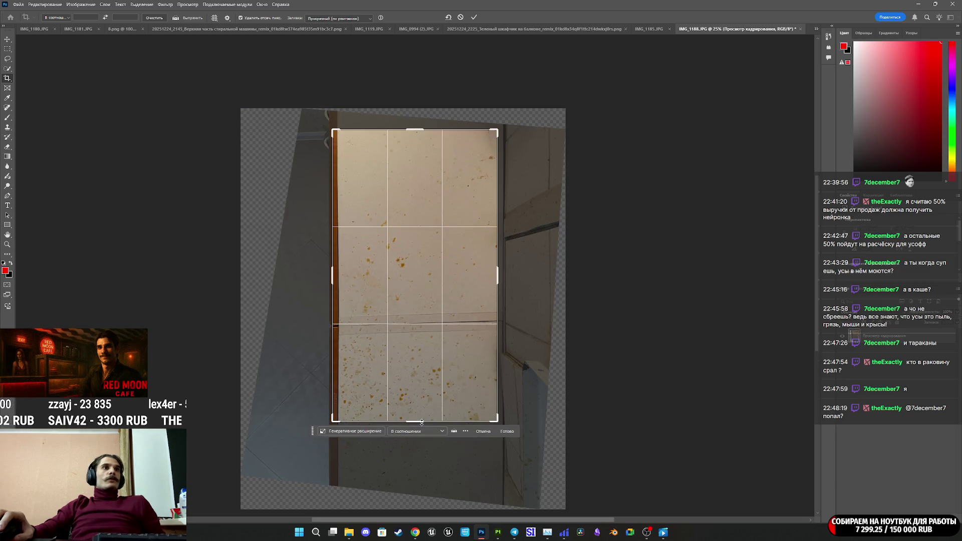
{"action": "key", "text": "ctrl+z"}
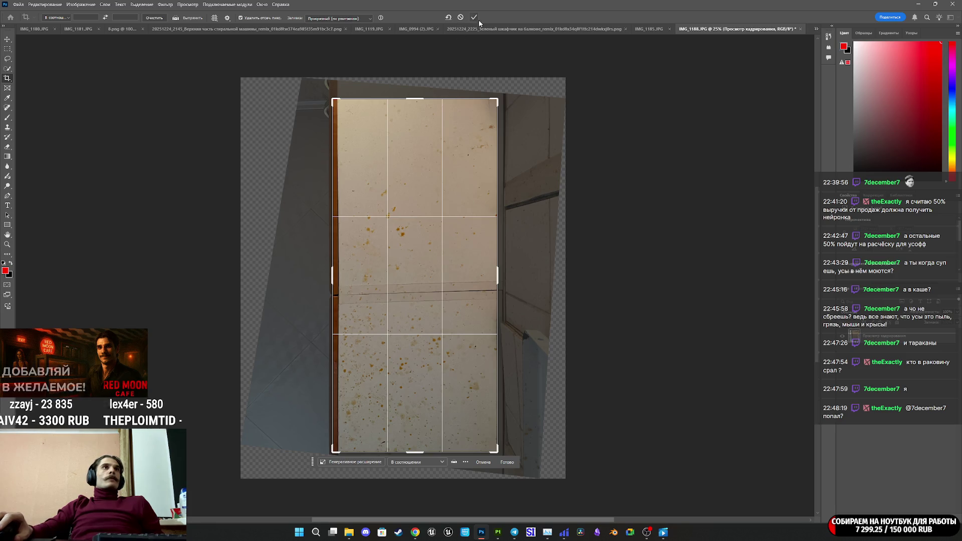
{"action": "left_click", "coordinate": [474, 17]}
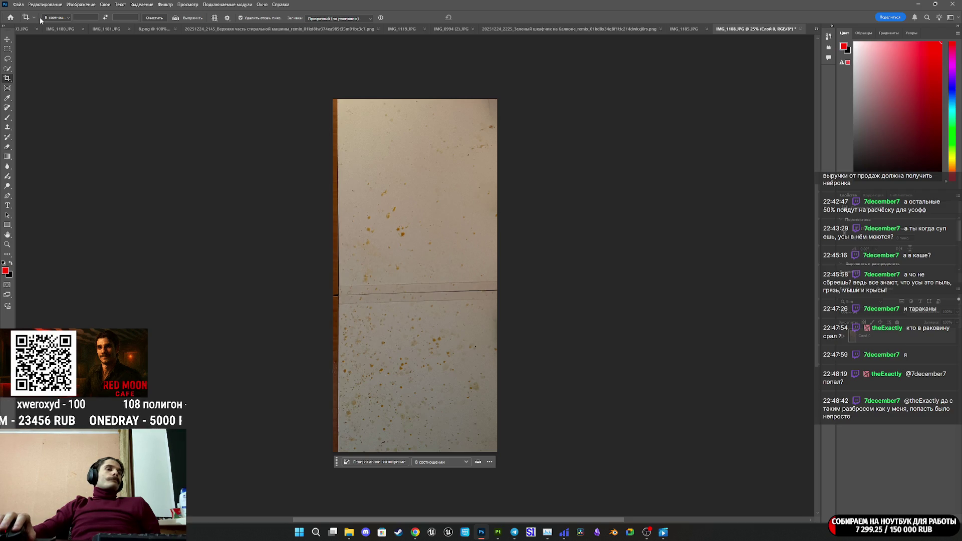
Reveal the full image beyond the earlier crop and start Edit > Perspective Warp
{"action": "left_click", "coordinate": [80, 4]}
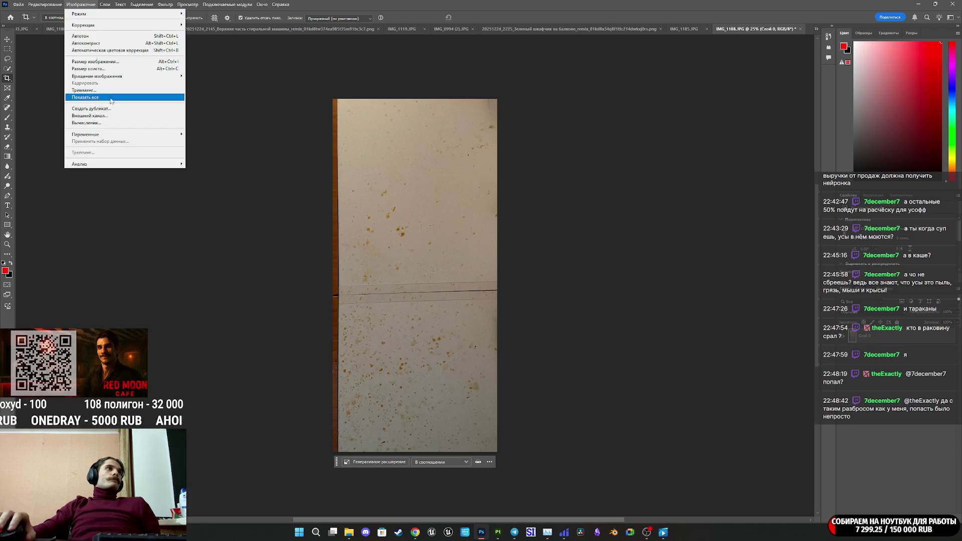
{"action": "left_click", "coordinate": [409, 256]}
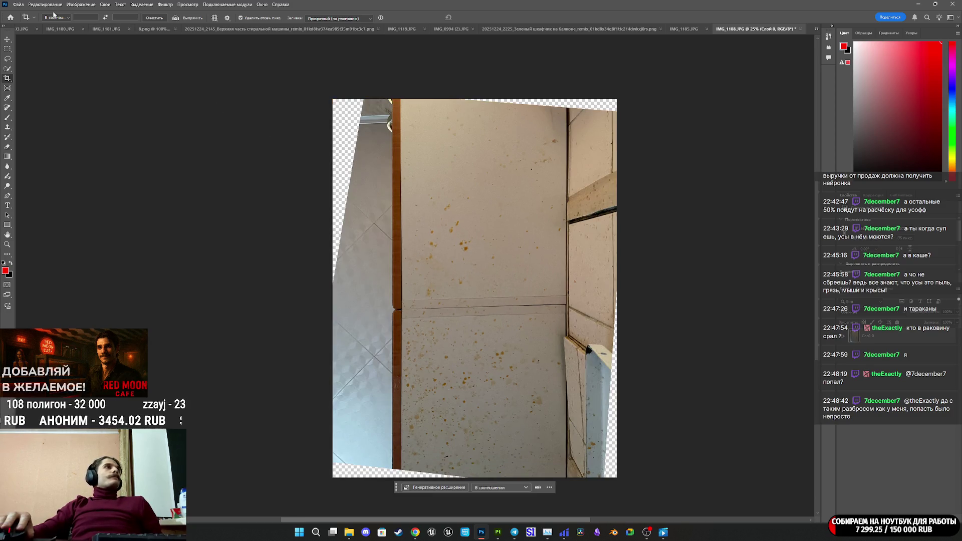
{"action": "left_click", "coordinate": [79, 5]}
{"action": "mouse_move", "coordinate": [44, 5]}
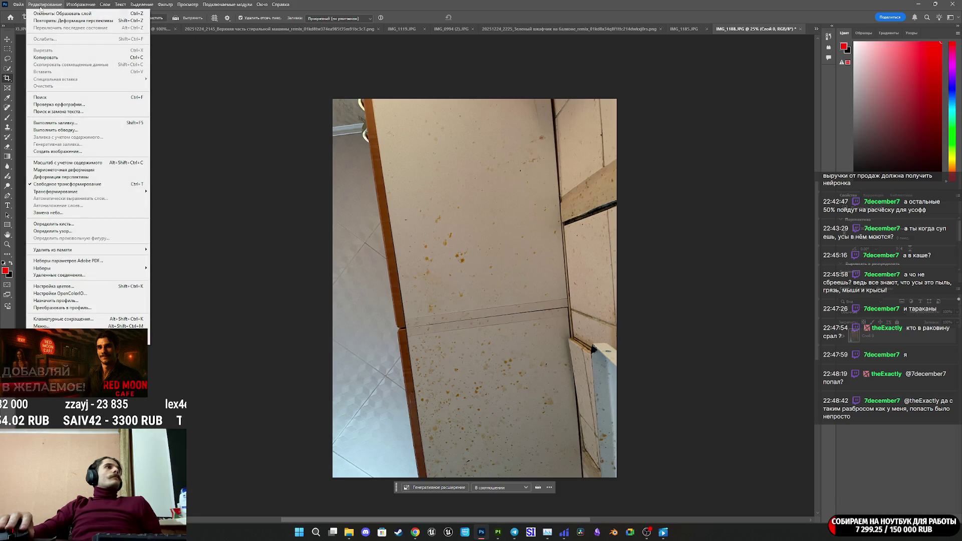
{"action": "mouse_move", "coordinate": [60, 191]}
{"action": "left_click", "coordinate": [175, 231]}
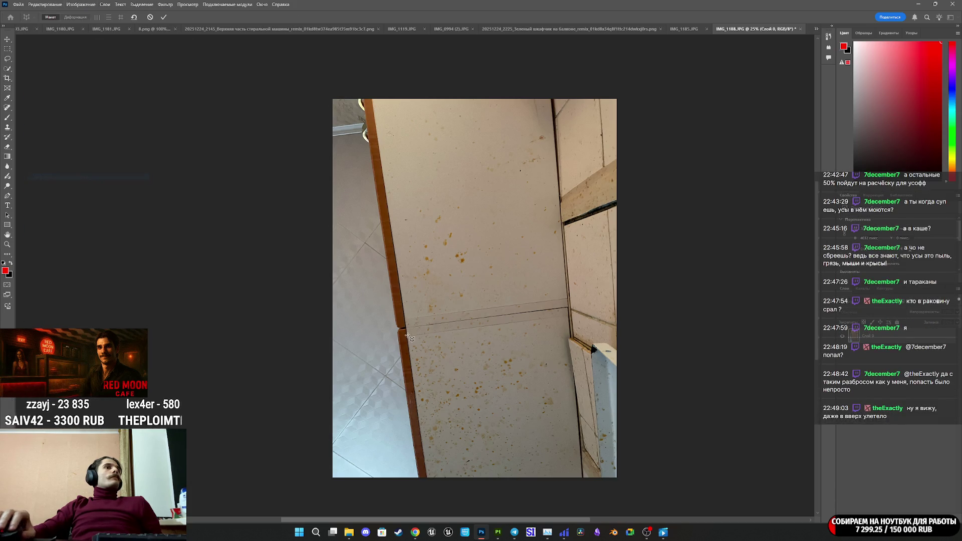
Fit the warp grid's four corners to the lower tiled panel and straighten it upright
{"action": "mouse_move", "coordinate": [398, 328]}
{"action": "left_mouse_down"}
{"action": "mouse_move", "coordinate": [466, 362]}
{"action": "mouse_move", "coordinate": [582, 464]}
{"action": "left_mouse_up"}
{"action": "left_click_drag", "start_coordinate": [581, 328], "coordinate": [570, 306]}
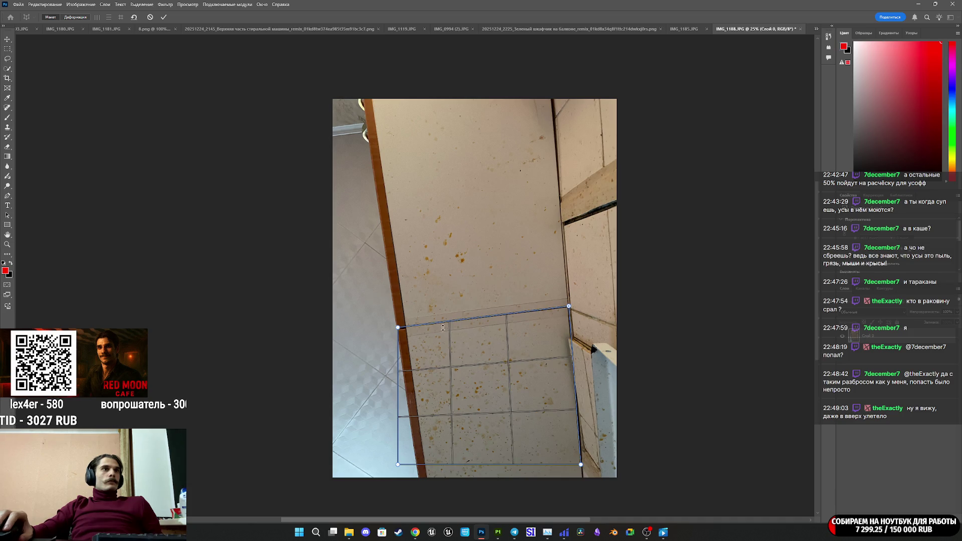
{"action": "left_click_drag", "start_coordinate": [398, 329], "coordinate": [400, 330]}
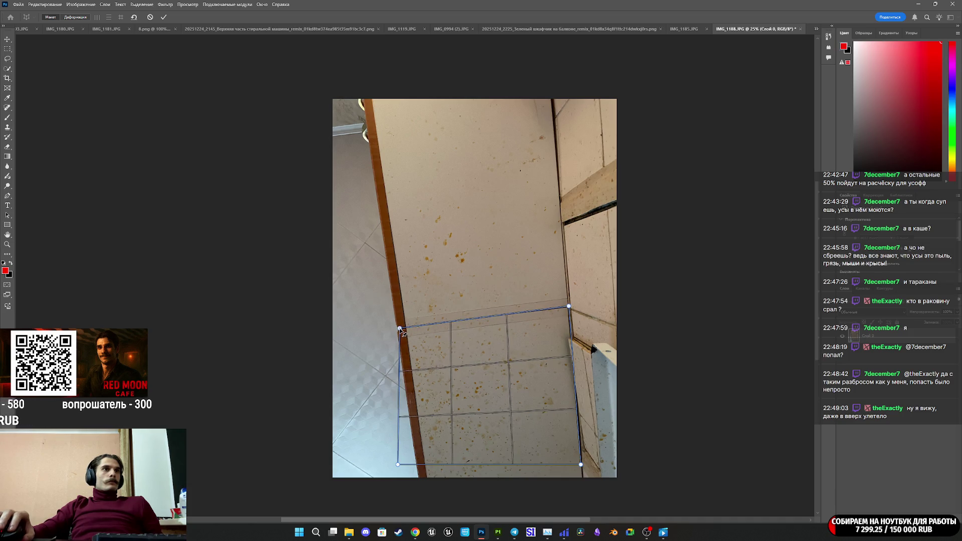
{"action": "left_click_drag", "start_coordinate": [399, 466], "coordinate": [421, 474]}
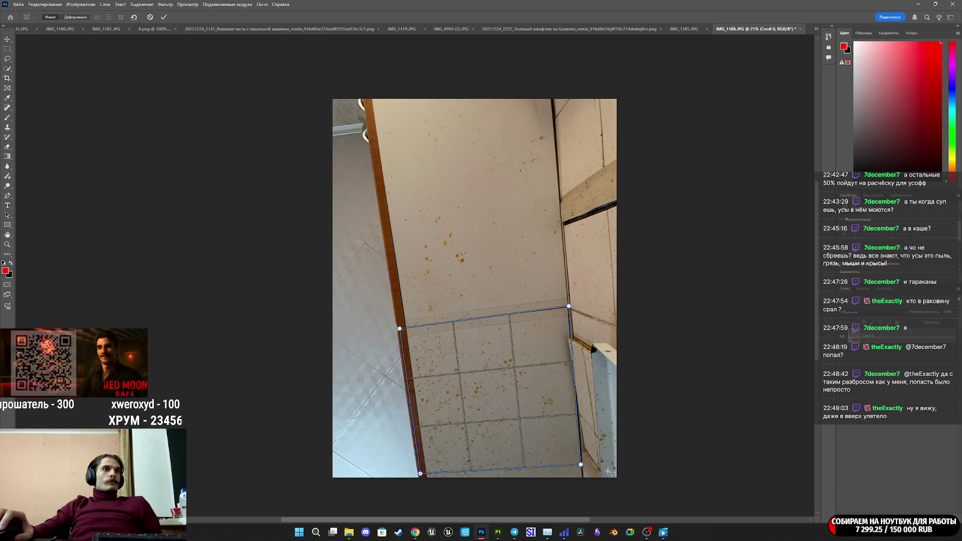
{"action": "left_click_drag", "start_coordinate": [581, 466], "coordinate": [581, 458]}
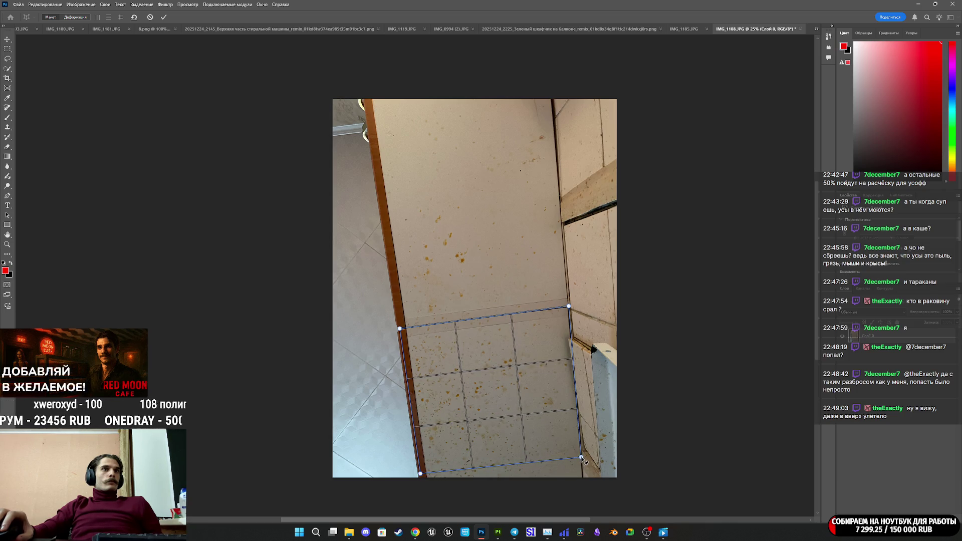
{"action": "left_click_drag", "start_coordinate": [582, 457], "coordinate": [581, 451]}
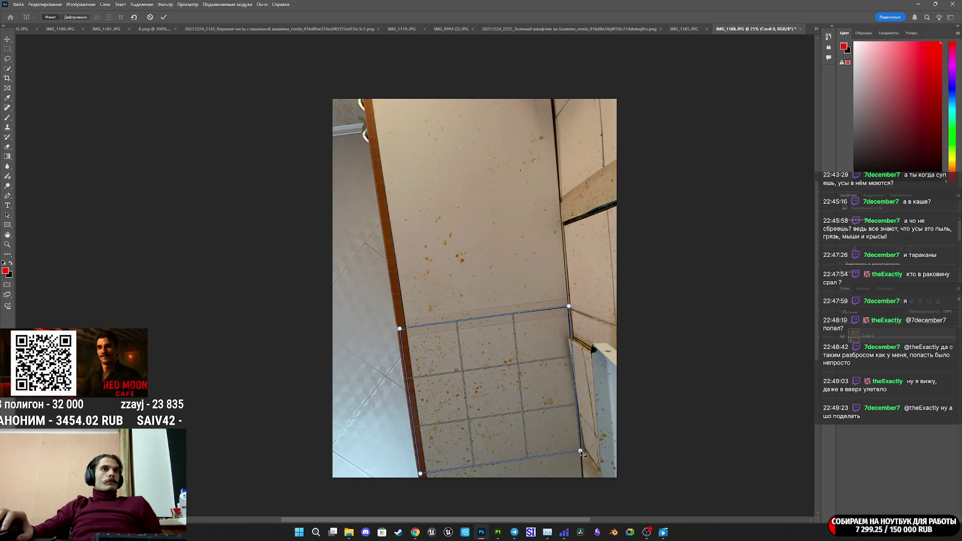
{"action": "left_click", "coordinate": [76, 17]}
{"action": "left_click", "coordinate": [121, 18]}
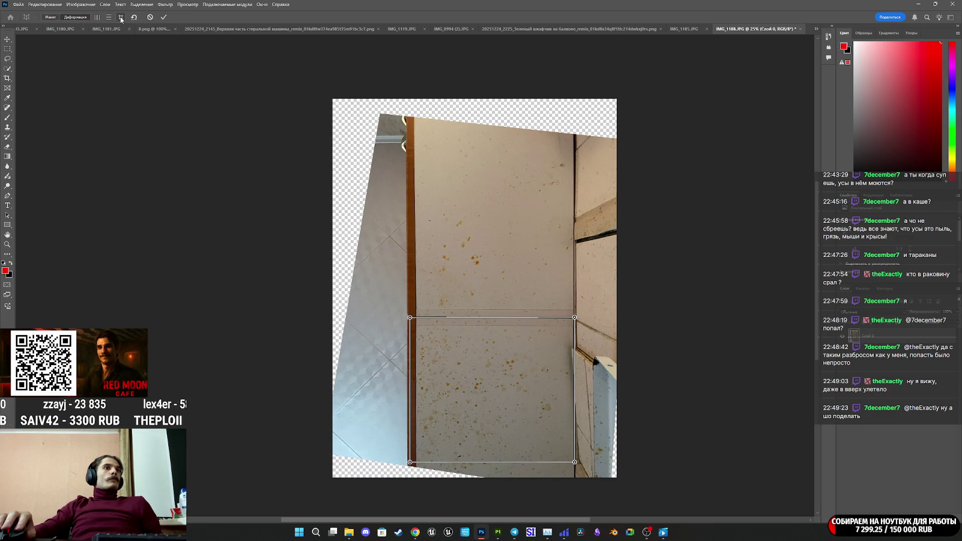
Commit the warp, then crop top, bottom, left and right in to the door edges
{"action": "left_click", "coordinate": [164, 19]}
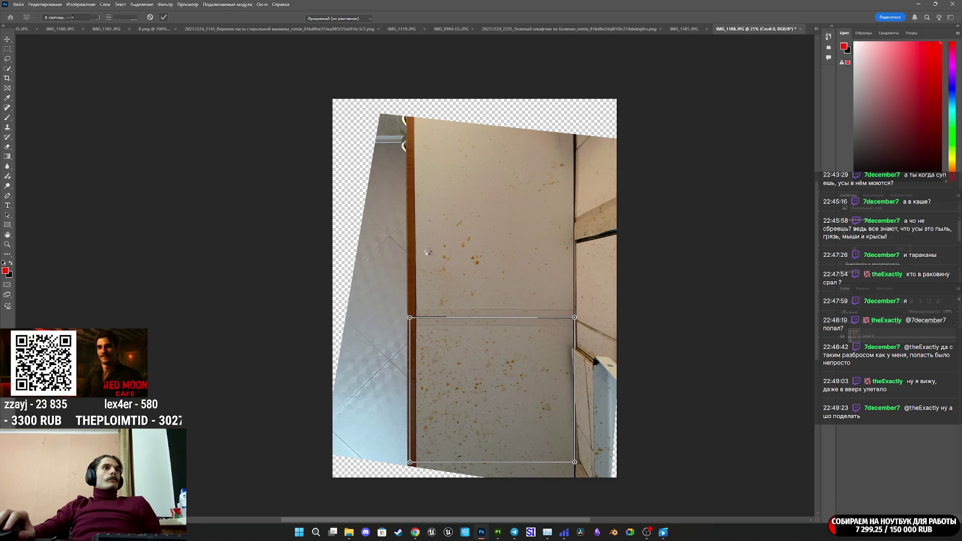
{"action": "left_click", "coordinate": [483, 295]}
{"action": "left_click_drag", "start_coordinate": [472, 102], "coordinate": [480, 118]}
{"action": "left_click_drag", "start_coordinate": [474, 459], "coordinate": [474, 444]}
{"action": "left_click_drag", "start_coordinate": [337, 287], "coordinate": [371, 283]}
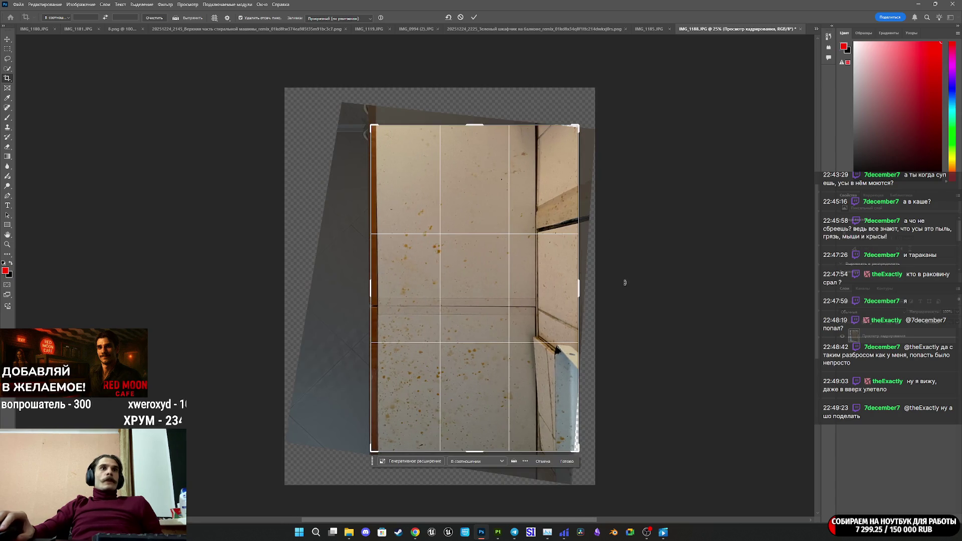
{"action": "left_click_drag", "start_coordinate": [583, 291], "coordinate": [556, 295]}
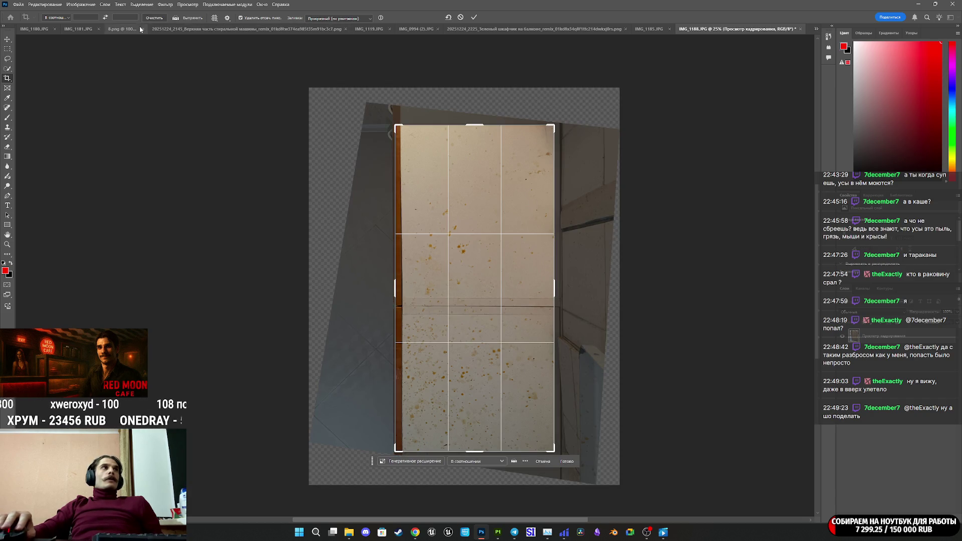
{"action": "left_click", "coordinate": [475, 18]}
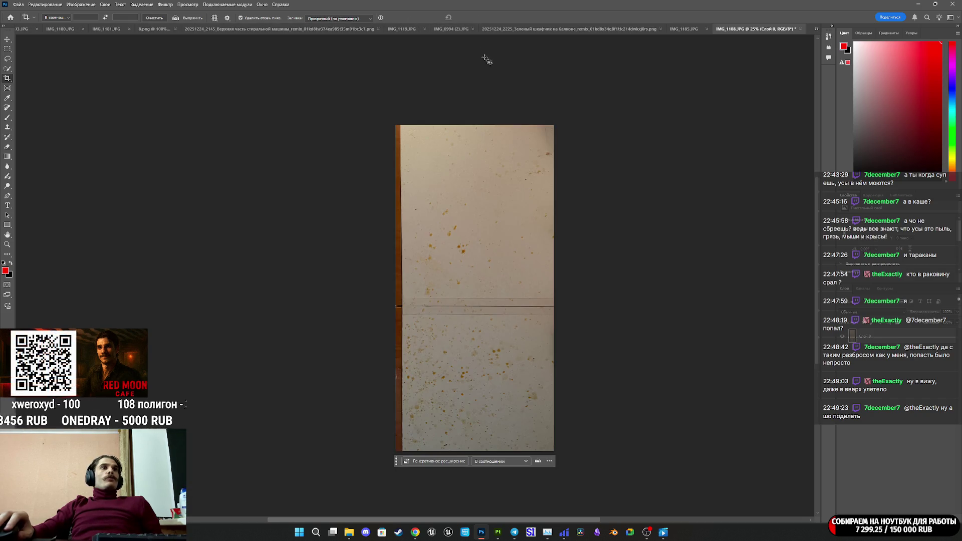
Add an Exposure adjustment layer over Layer 0 and nudge its Exposure slider
{"action": "left_click", "coordinate": [18, 4]}
{"action": "mouse_move", "coordinate": [45, 4]}
{"action": "mouse_move", "coordinate": [84, 193]}
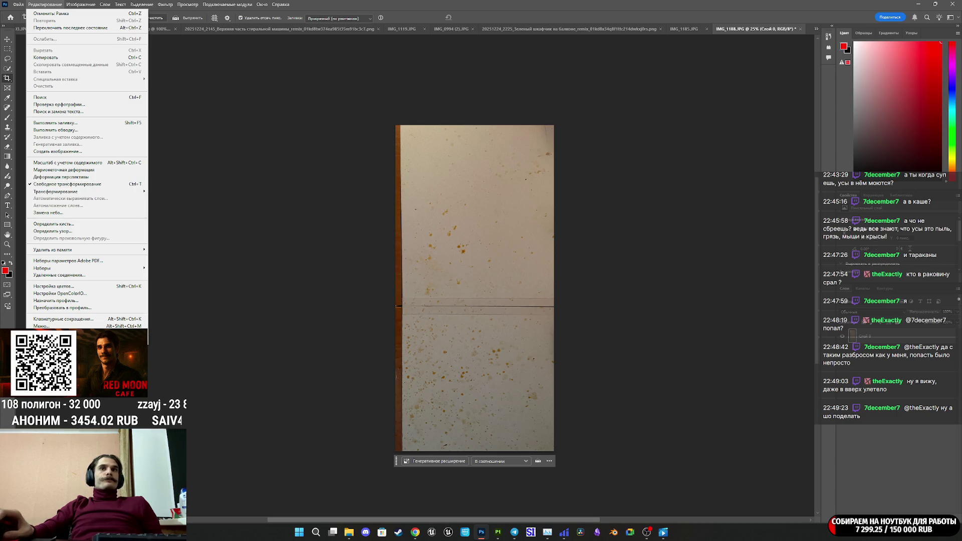
{"action": "key", "text": "ctrl+z"}
{"action": "left_click", "coordinate": [897, 333]}
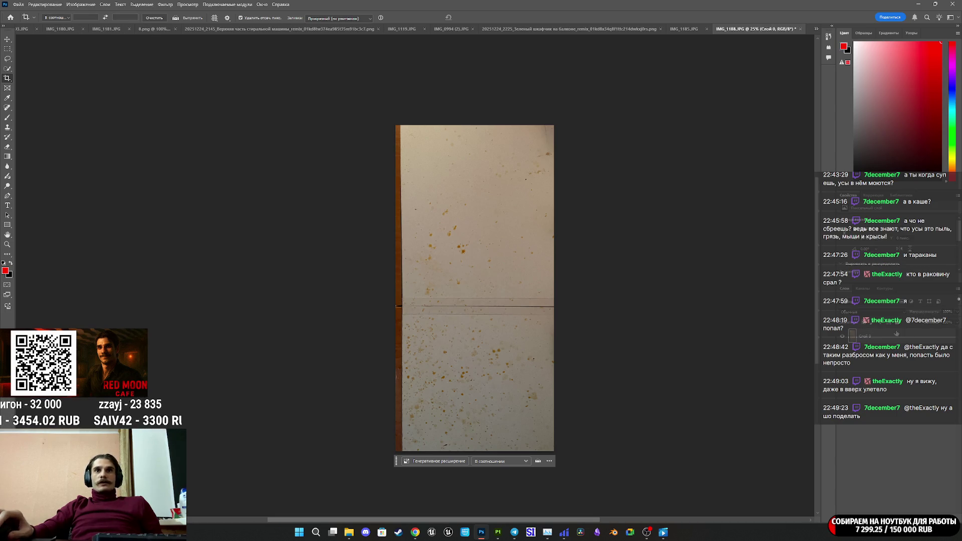
{"action": "left_click", "coordinate": [898, 385]}
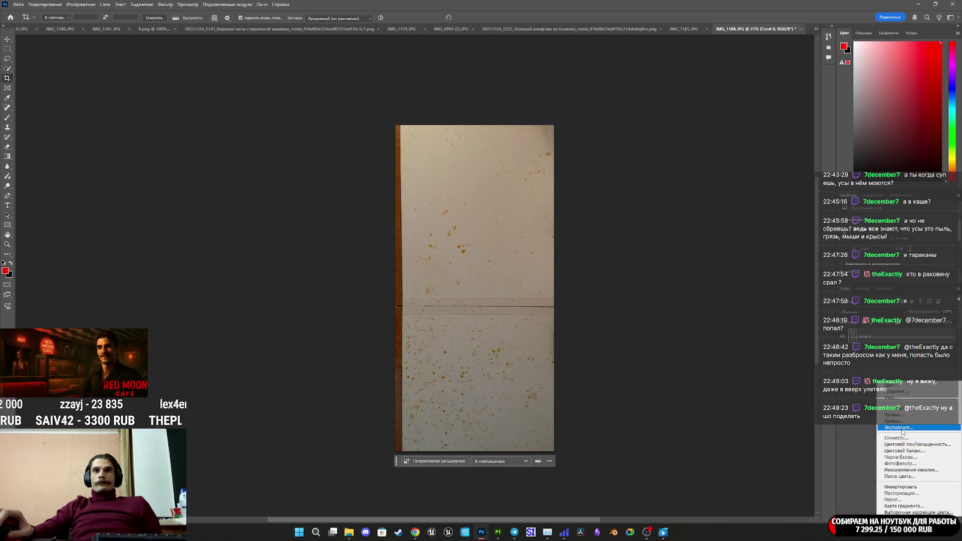
{"action": "left_click", "coordinate": [905, 445]}
{"action": "left_click_drag", "start_coordinate": [898, 241], "coordinate": [899, 242]}
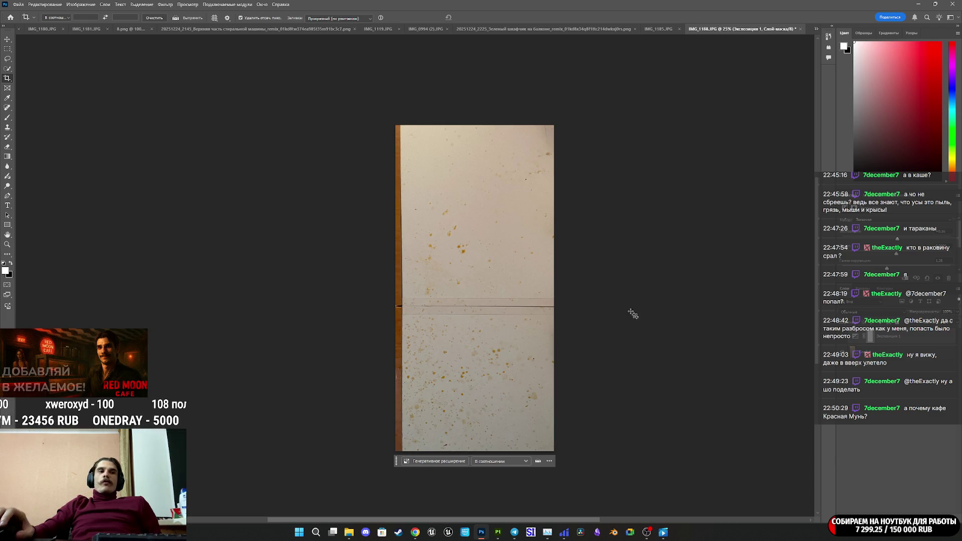
Load the cropped door photo into NormalMap-Online as the height map and inspect the preview
{"action": "left_click", "coordinate": [419, 531]}
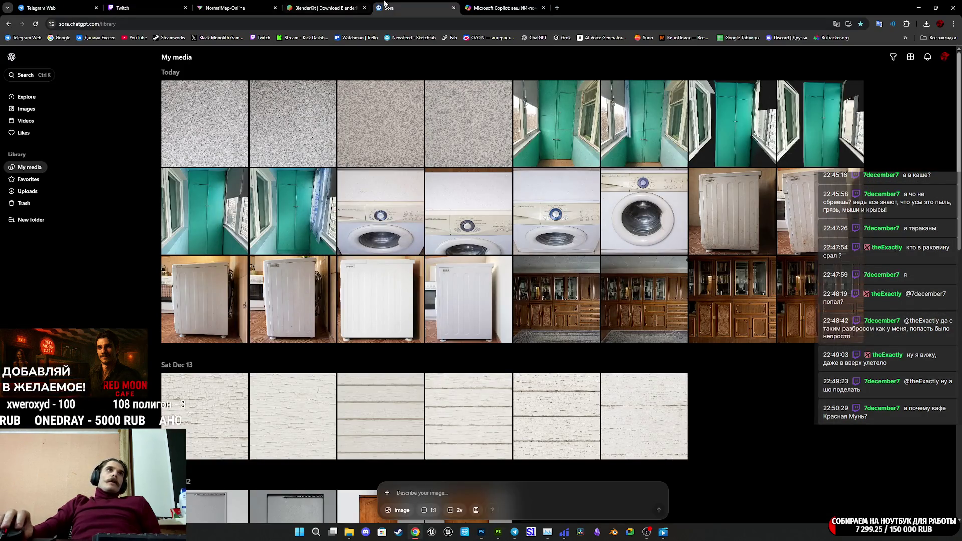
{"action": "left_click", "coordinate": [208, 4]}
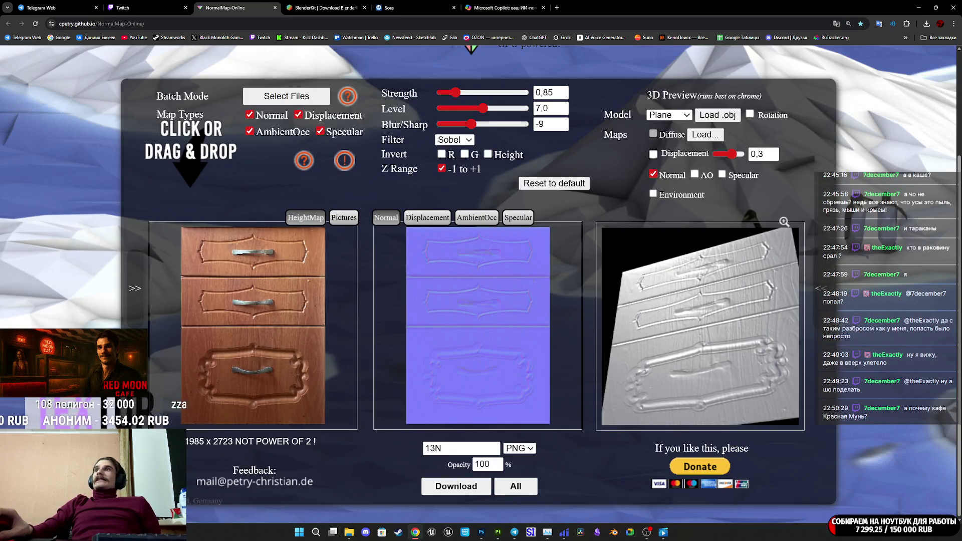
{"action": "key", "text": "super+e"}
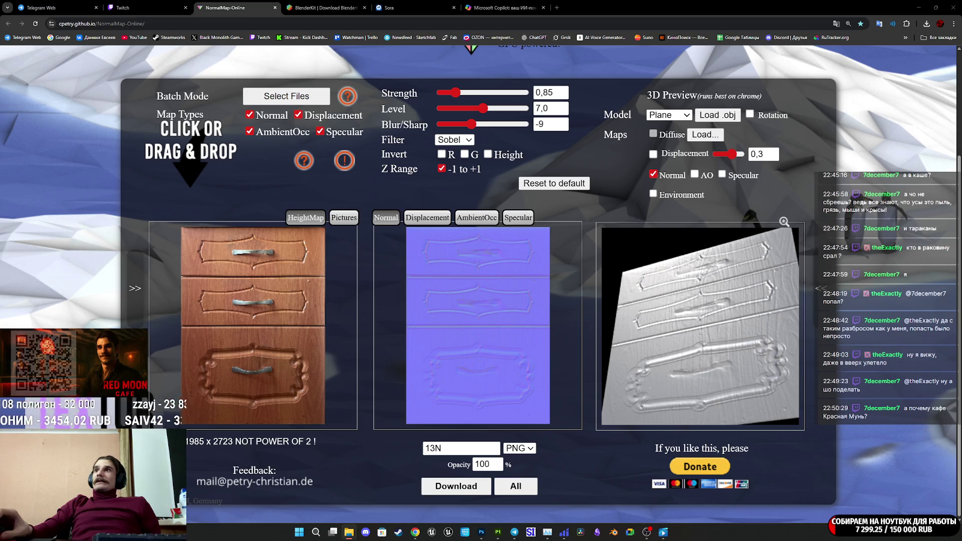
{"action": "left_click_drag", "start_coordinate": [952, 300], "coordinate": [291, 325]}
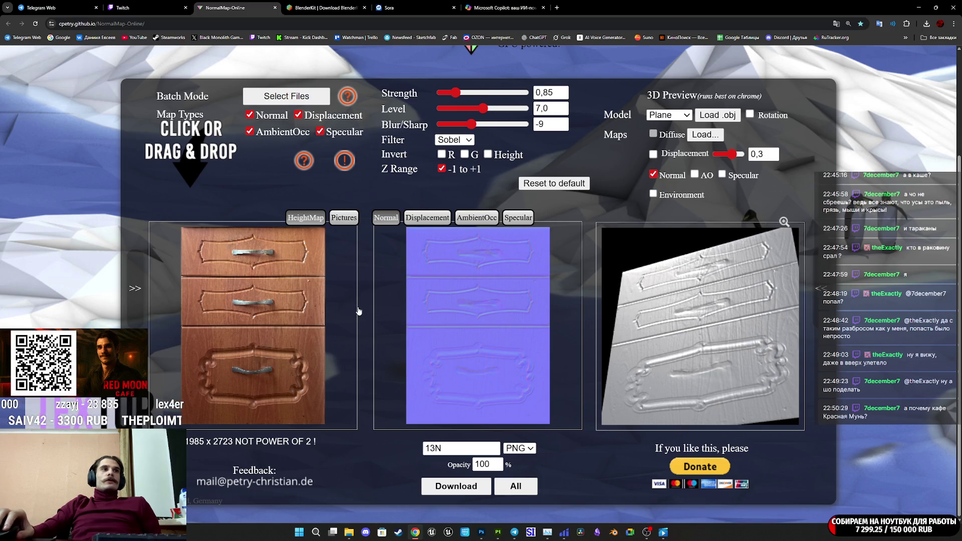
{"action": "left_click_drag", "start_coordinate": [701, 340], "coordinate": [683, 356]}
Rename the output to 15N and download the normal map as 15N.png
{"action": "left_click", "coordinate": [430, 449]}
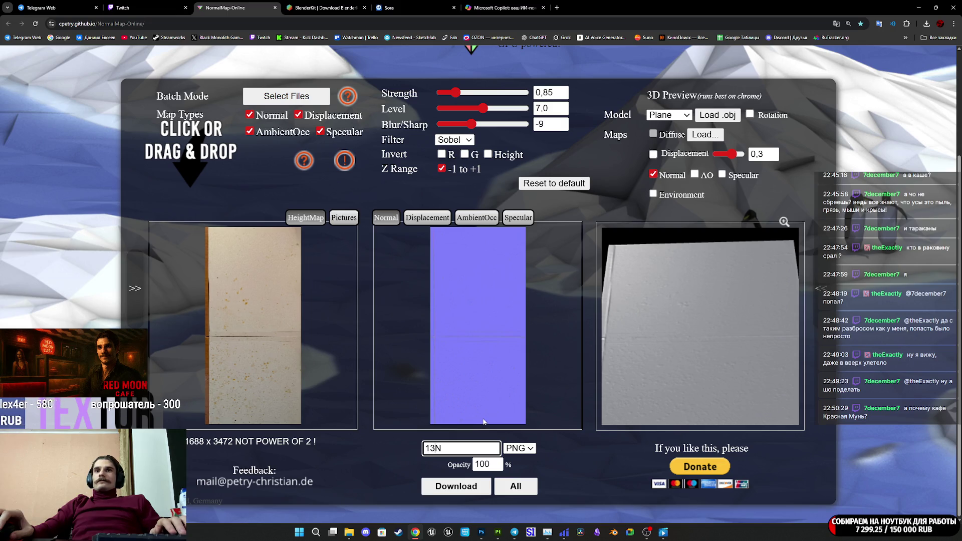
{"action": "key", "text": "BackSpace"}
{"action": "type", "text": "5"}
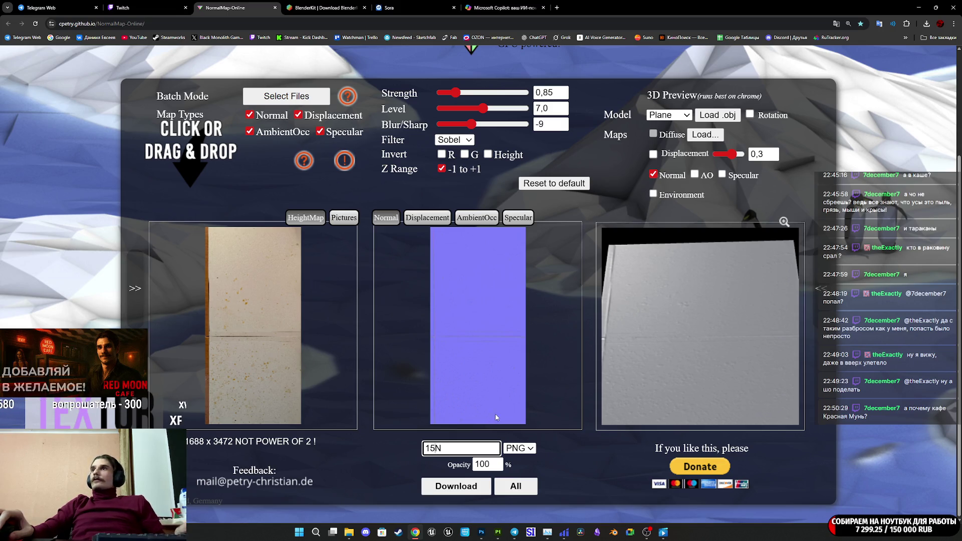
{"action": "left_click", "coordinate": [469, 489]}
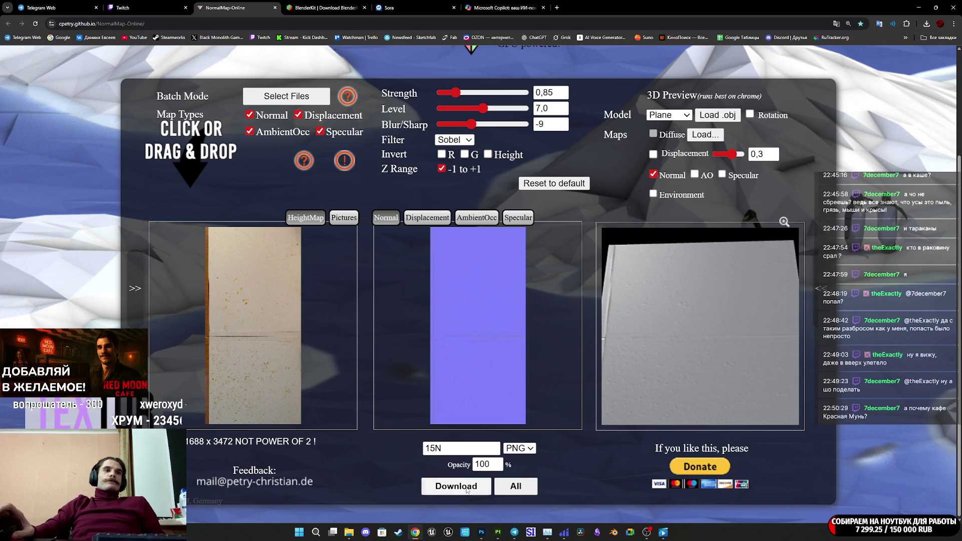
{"action": "left_click", "coordinate": [387, 231]}
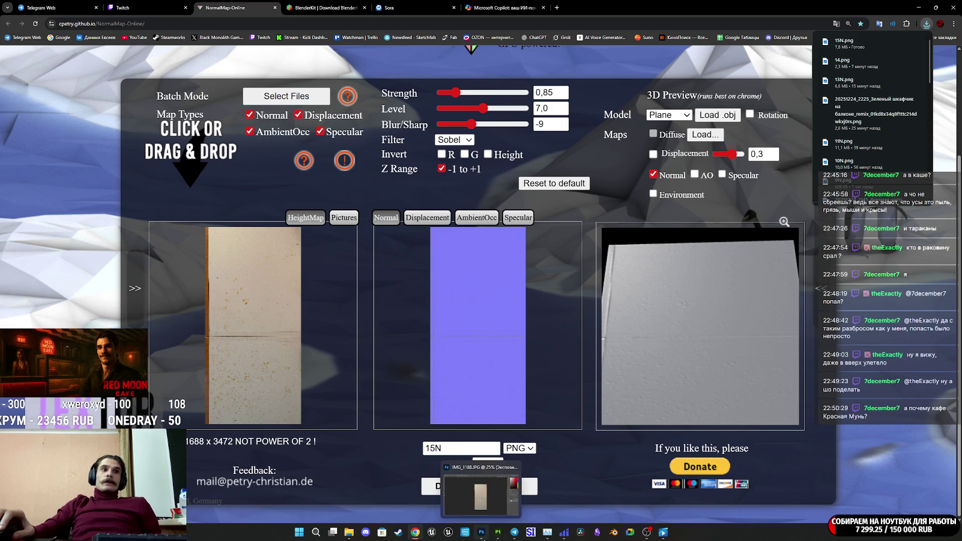
{"action": "left_click", "coordinate": [483, 534]}
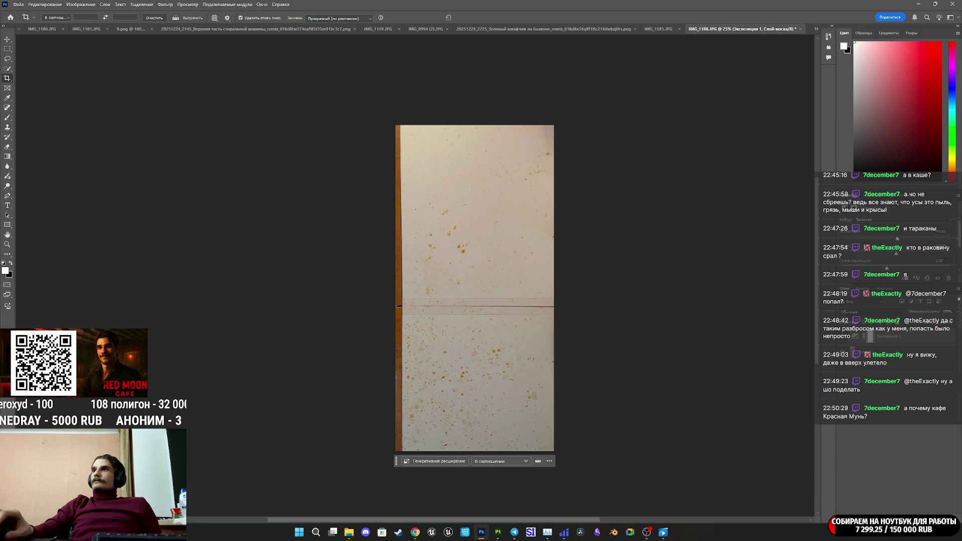
Drag 15.png and 15N.png into the Assets shelf and mark 15.png as a texture
{"action": "key", "text": "super+e"}
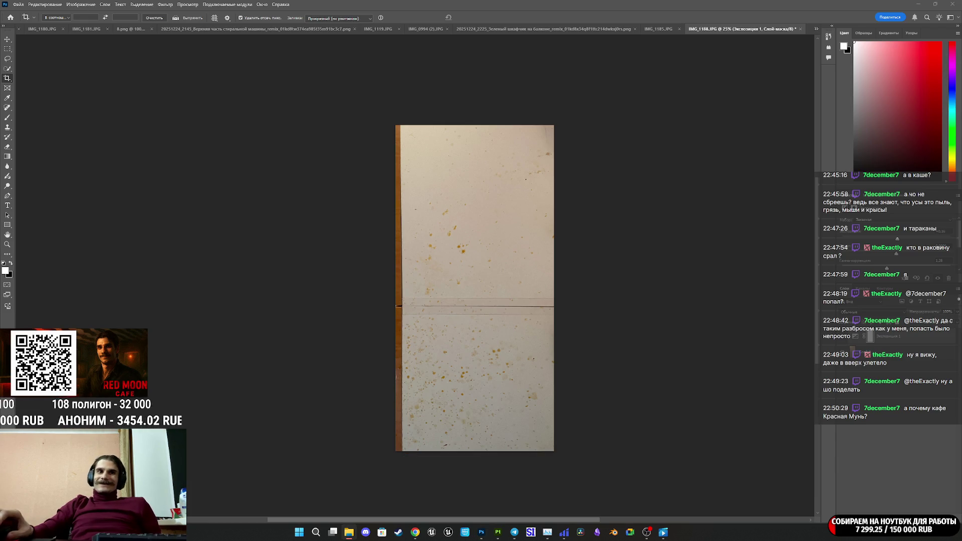
{"action": "left_click", "coordinate": [498, 532]}
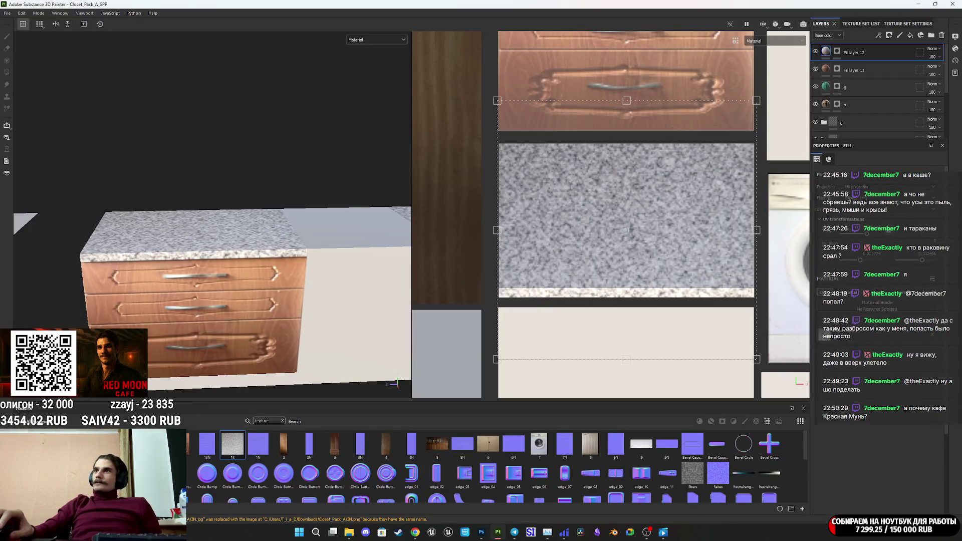
{"action": "mouse_move", "coordinate": [842, 442]}
{"action": "left_mouse_down"}
{"action": "mouse_move", "coordinate": [827, 430]}
{"action": "mouse_move", "coordinate": [697, 452]}
{"action": "left_mouse_up"}
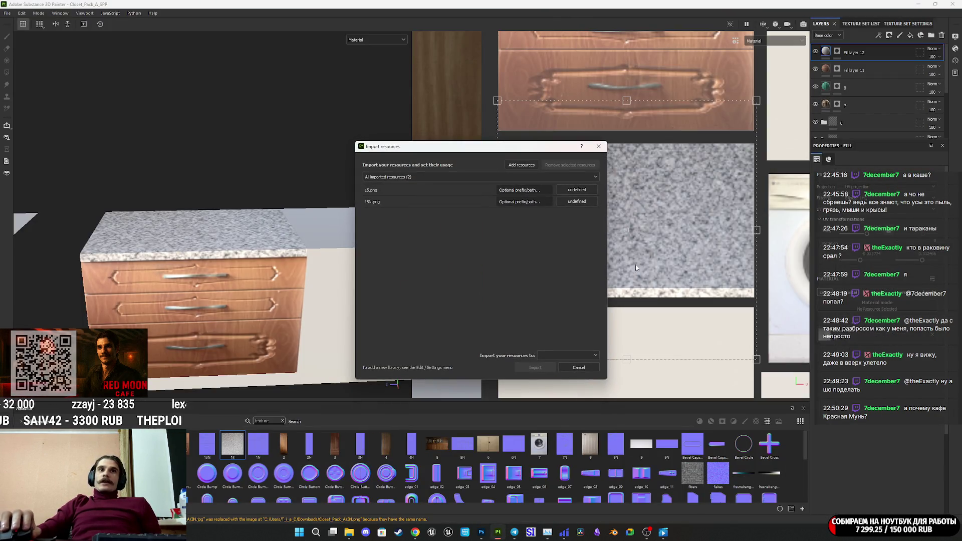
{"action": "left_click", "coordinate": [576, 191]}
{"action": "left_click", "coordinate": [590, 215]}
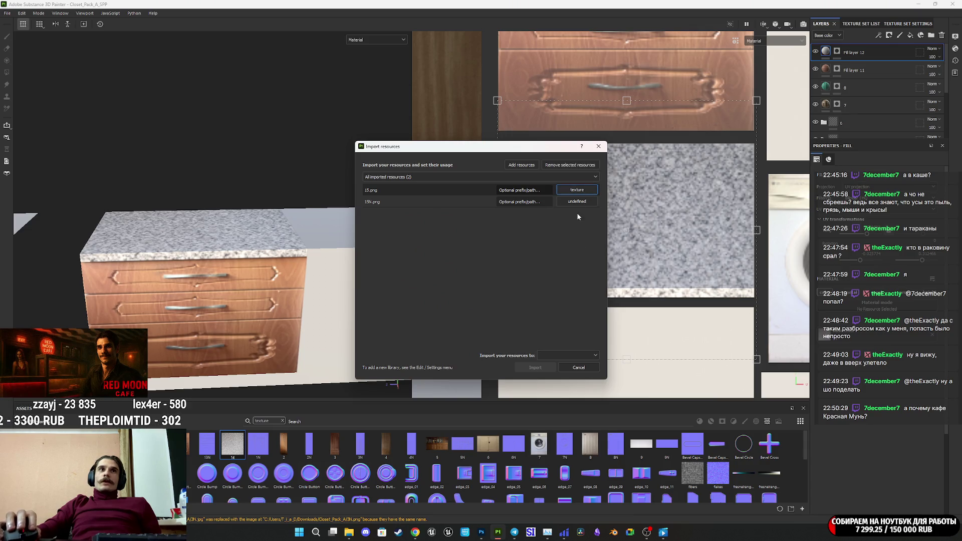
Set 15N.png's usage to texture, import both files, and add a new fill layer
{"action": "left_click", "coordinate": [577, 202]}
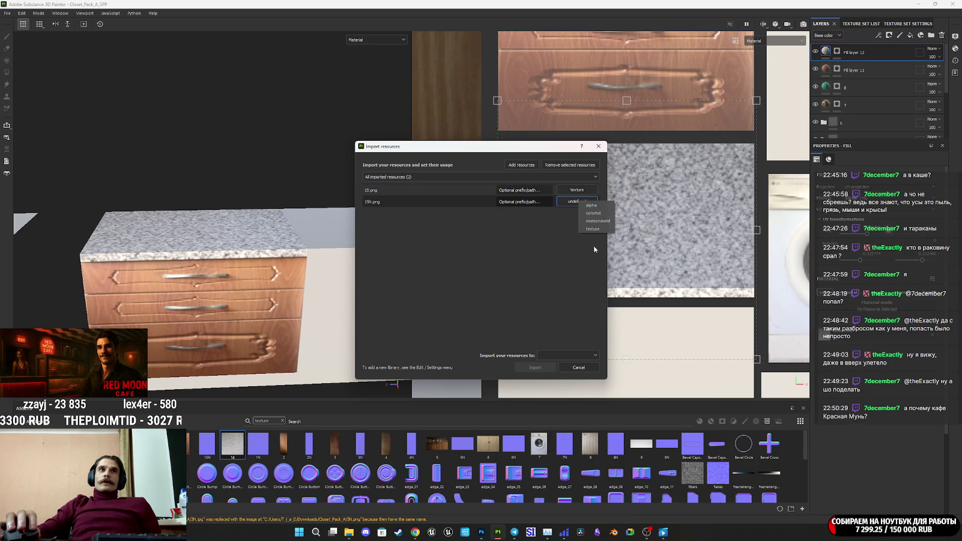
{"action": "left_click", "coordinate": [539, 178]}
{"action": "left_click", "coordinate": [540, 177]}
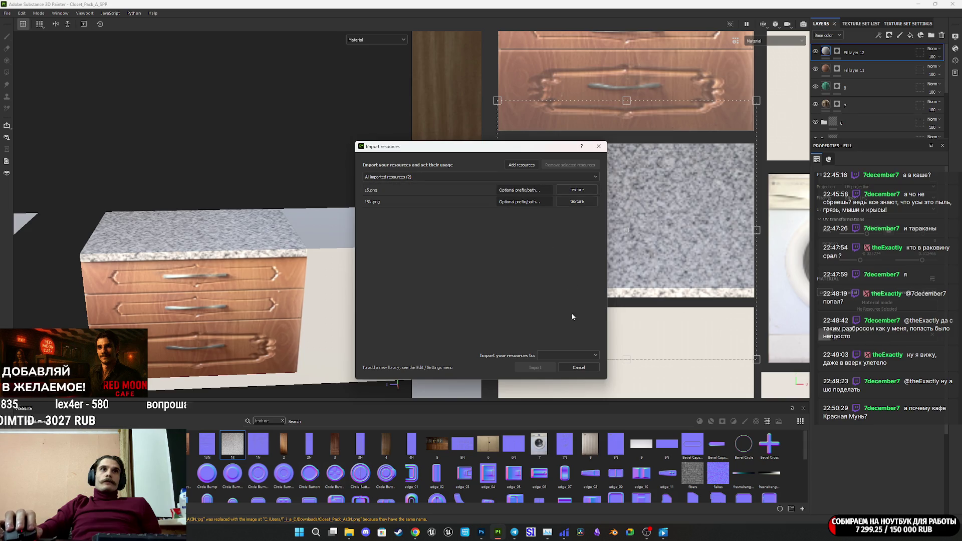
{"action": "left_click", "coordinate": [575, 356]}
{"action": "left_click", "coordinate": [545, 368]}
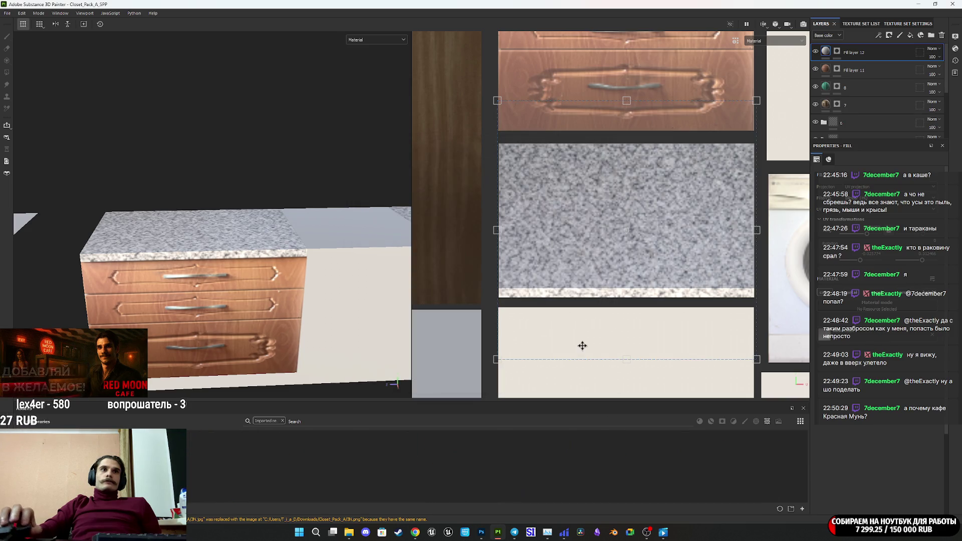
{"action": "left_click", "coordinate": [910, 35]}
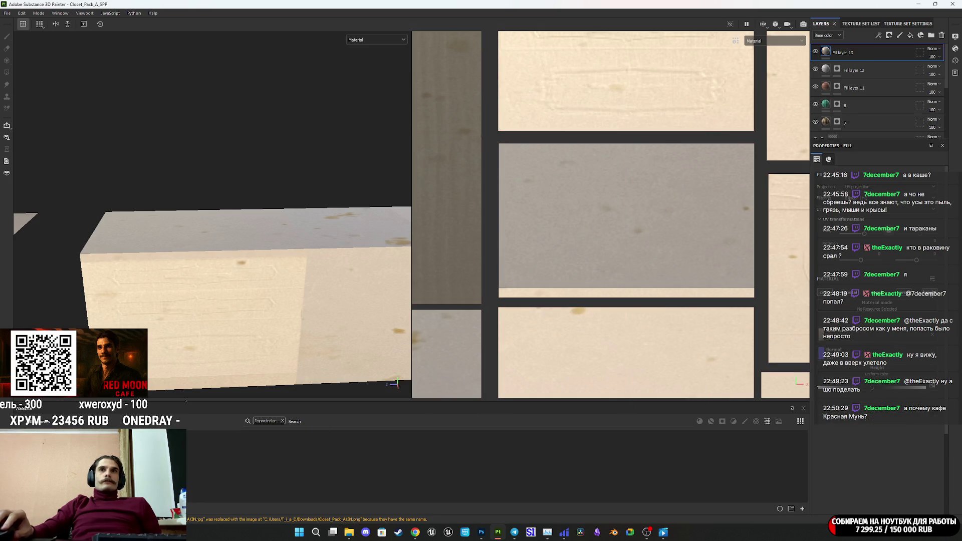
Give Fill layer 13 a black mask and switch to polygon fill mode
{"action": "right_click", "coordinate": [833, 53]}
{"action": "left_click", "coordinate": [858, 62]}
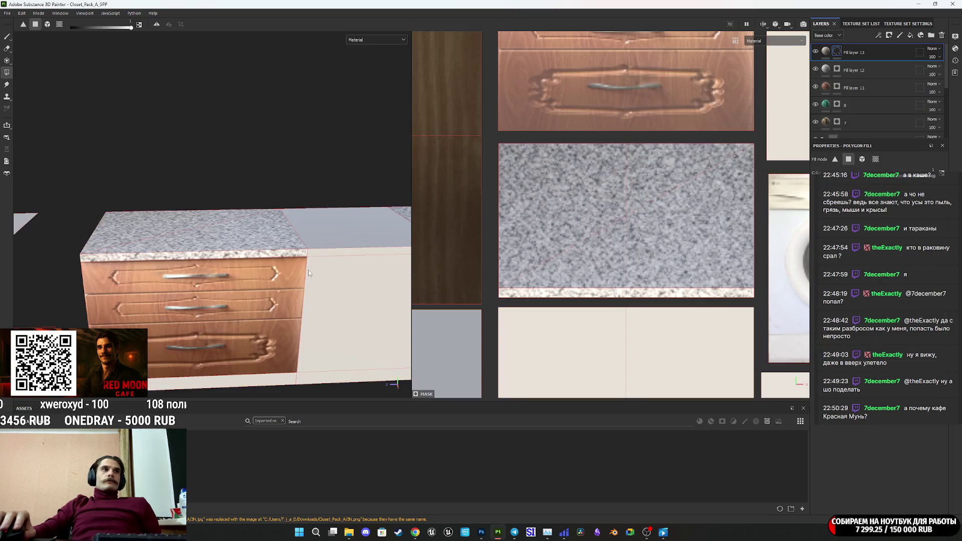
{"action": "key", "text": "4"}
Bring the grey wall tile into view in the UV layout and select the fill's projection
{"action": "scroll", "coordinate": [257, 297], "scroll_direction": "down", "scroll_amount": 5}
{"action": "scroll", "coordinate": [623, 235], "scroll_direction": "down", "scroll_amount": 5}
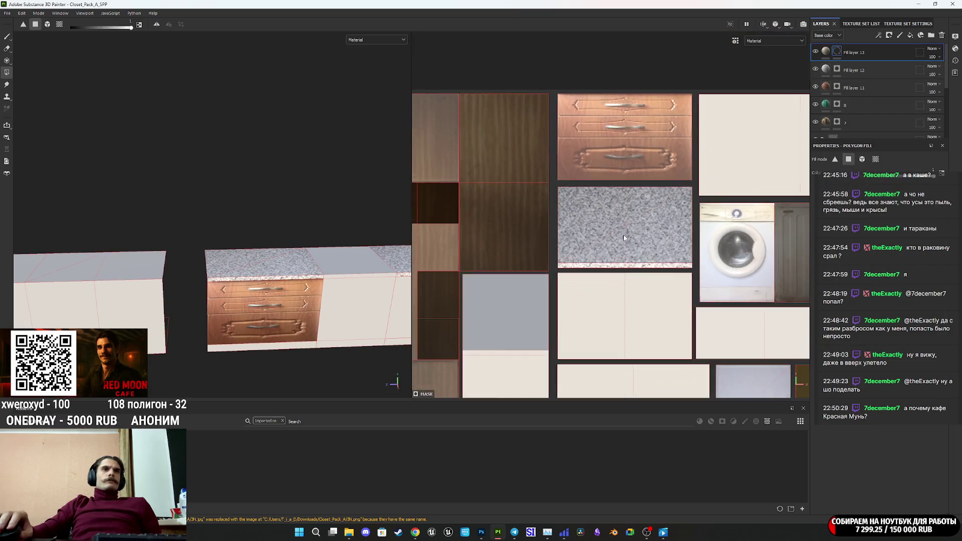
{"action": "middle_click_drag", "start_coordinate": [647, 243], "coordinate": [658, 225]}
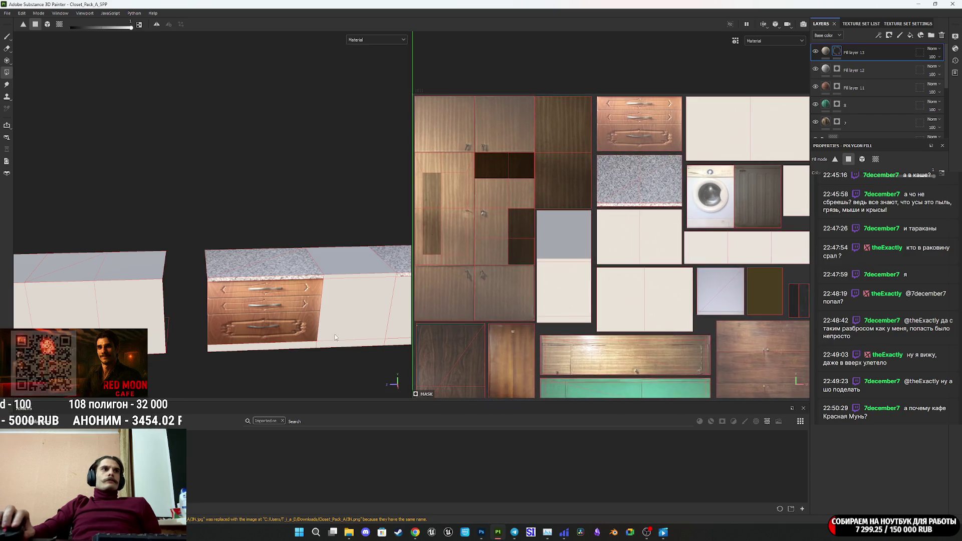
{"action": "scroll", "coordinate": [652, 321], "scroll_direction": "down", "scroll_amount": 2}
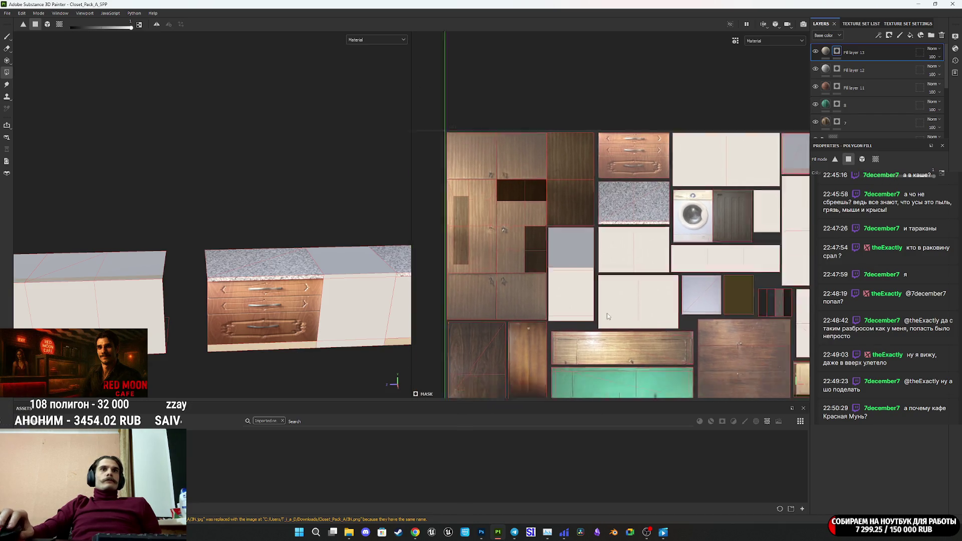
{"action": "scroll", "coordinate": [759, 318], "scroll_direction": "up", "scroll_amount": 2}
{"action": "scroll", "coordinate": [670, 307], "scroll_direction": "up", "scroll_amount": 10}
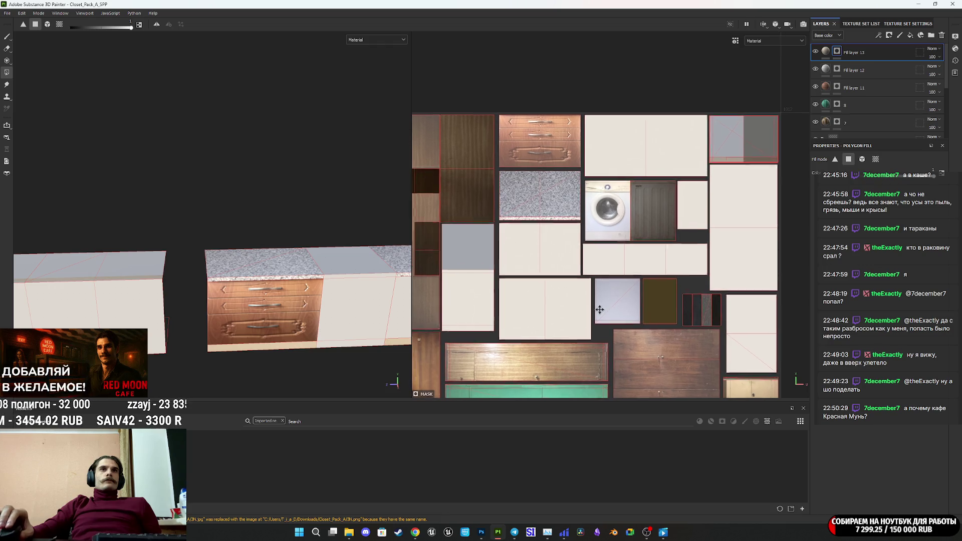
{"action": "scroll", "coordinate": [650, 219], "scroll_direction": "up", "scroll_amount": 2}
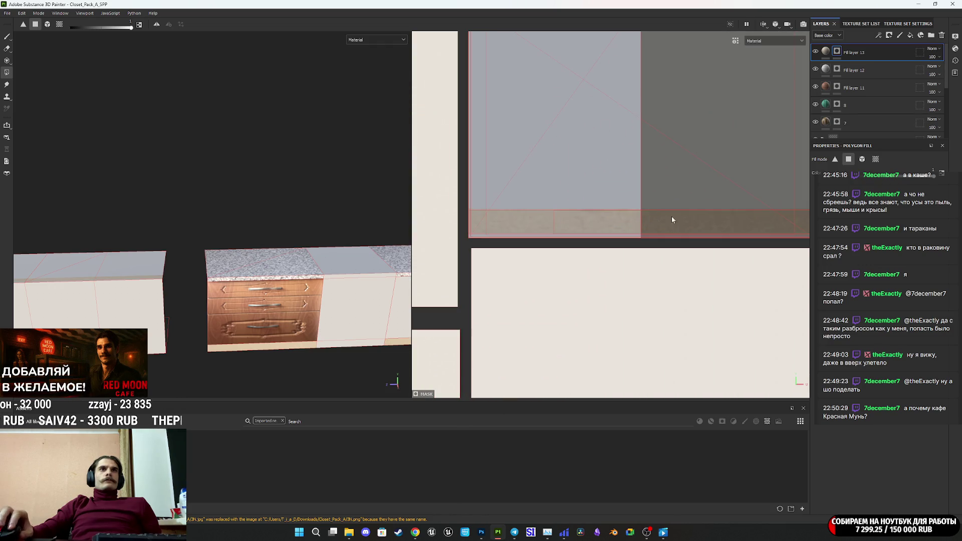
{"action": "scroll", "coordinate": [616, 152], "scroll_direction": "down", "scroll_amount": 2}
{"action": "middle_click_drag", "start_coordinate": [616, 152], "coordinate": [564, 233]}
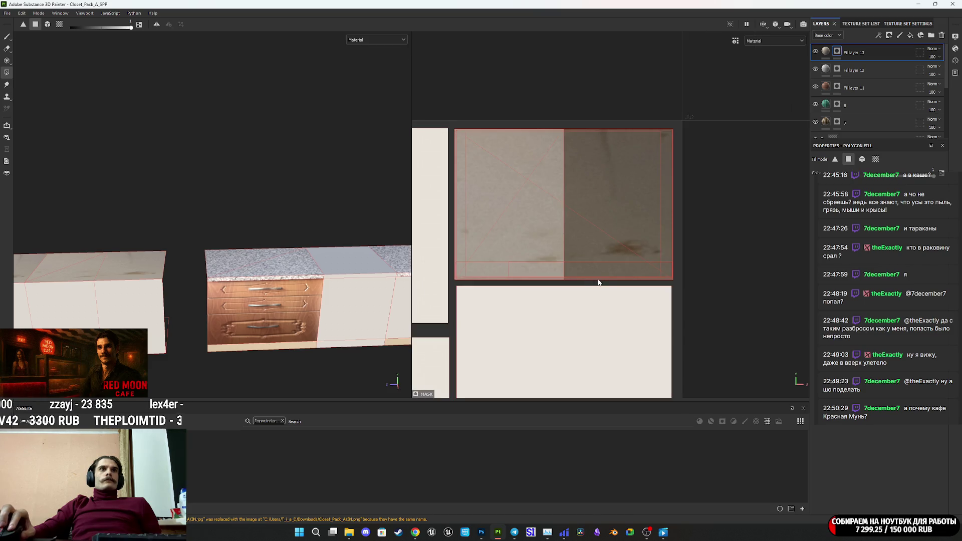
{"action": "left_click", "coordinate": [827, 53]}
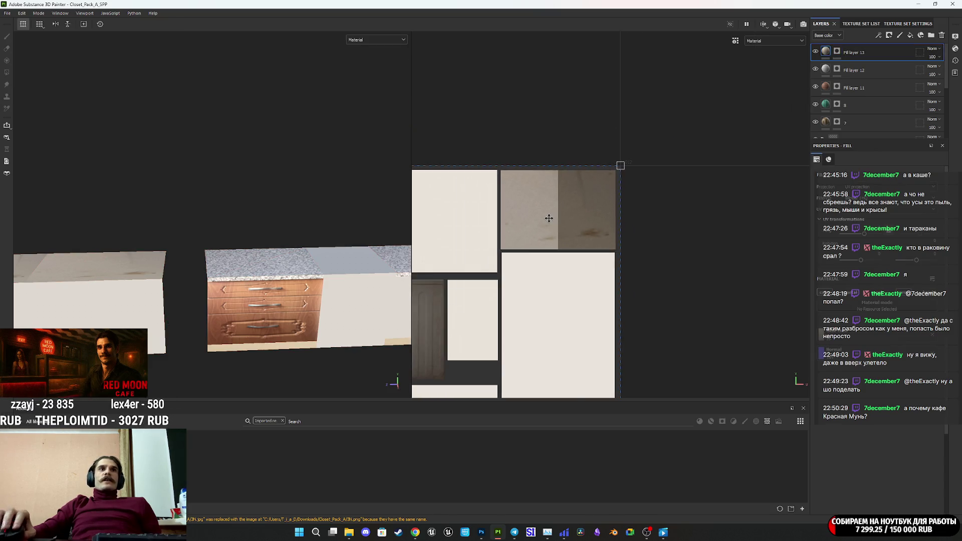
Shift and rotate the wall photo projection toward the side panel tile
{"action": "scroll", "coordinate": [474, 305], "scroll_direction": "down", "scroll_amount": 2}
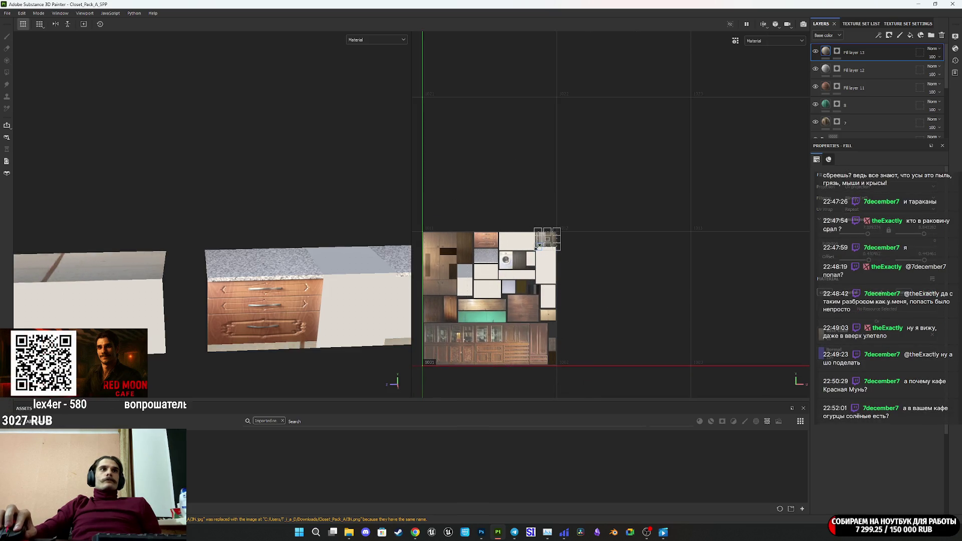
{"action": "scroll", "coordinate": [533, 248], "scroll_direction": "up", "scroll_amount": 5}
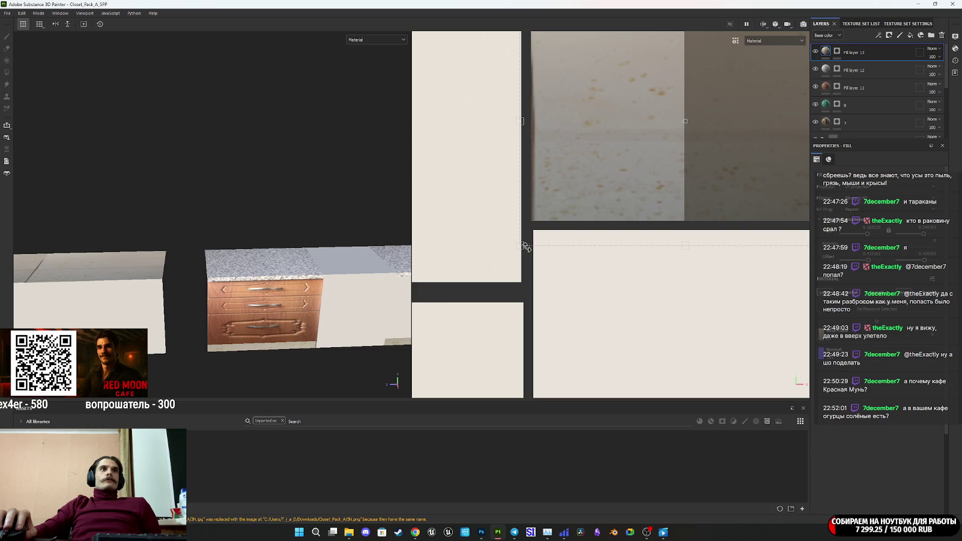
{"action": "left_click_drag", "start_coordinate": [523, 245], "coordinate": [532, 223]}
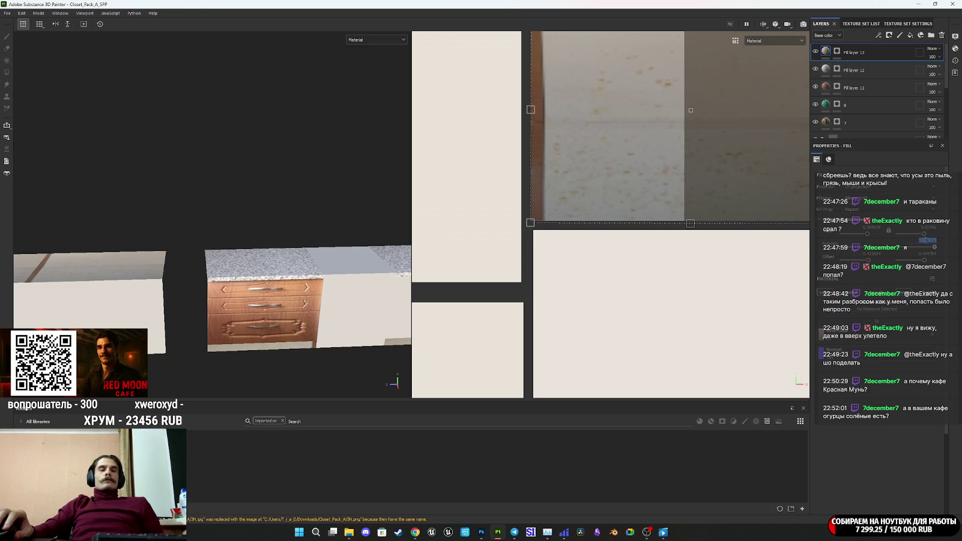
{"action": "mouse_move", "coordinate": [382, 221]}
{"action": "left_mouse_down", "text": "alt"}
{"action": "mouse_move", "coordinate": [101, 278]}
{"action": "mouse_move", "coordinate": [206, 284]}
{"action": "mouse_move", "coordinate": [384, 318]}
{"action": "mouse_move", "coordinate": [351, 301]}
{"action": "mouse_move", "coordinate": [309, 250]}
{"action": "mouse_move", "coordinate": [230, 268]}
{"action": "mouse_move", "coordinate": [281, 286]}
{"action": "left_mouse_up", "text": "alt"}
{"action": "scroll", "coordinate": [610, 199], "scroll_direction": "down", "scroll_amount": 4}
{"action": "mouse_move", "coordinate": [730, 119]}
{"action": "left_mouse_down"}
{"action": "mouse_move", "coordinate": [617, 83]}
{"action": "mouse_move", "coordinate": [546, 81]}
{"action": "left_mouse_up"}
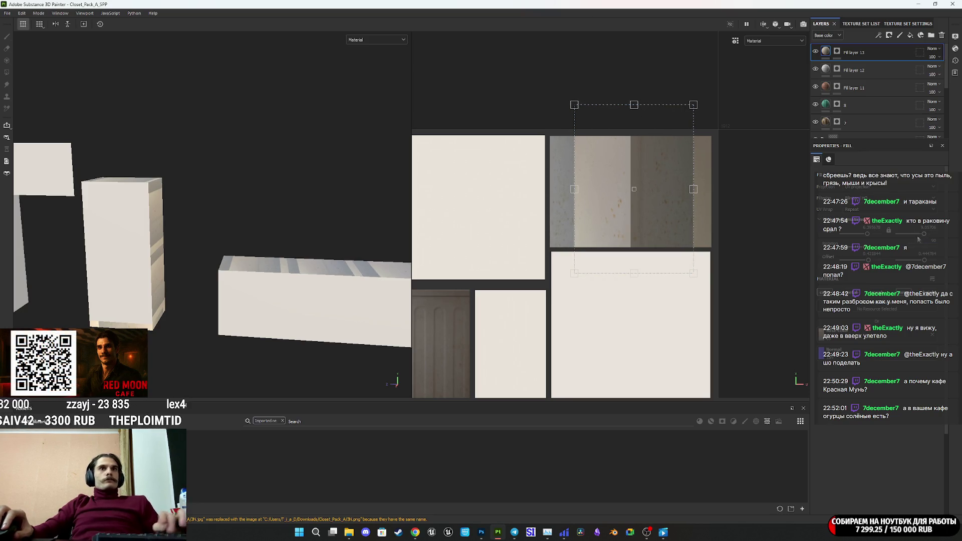
{"action": "left_click_drag", "start_coordinate": [640, 224], "coordinate": [644, 198]}
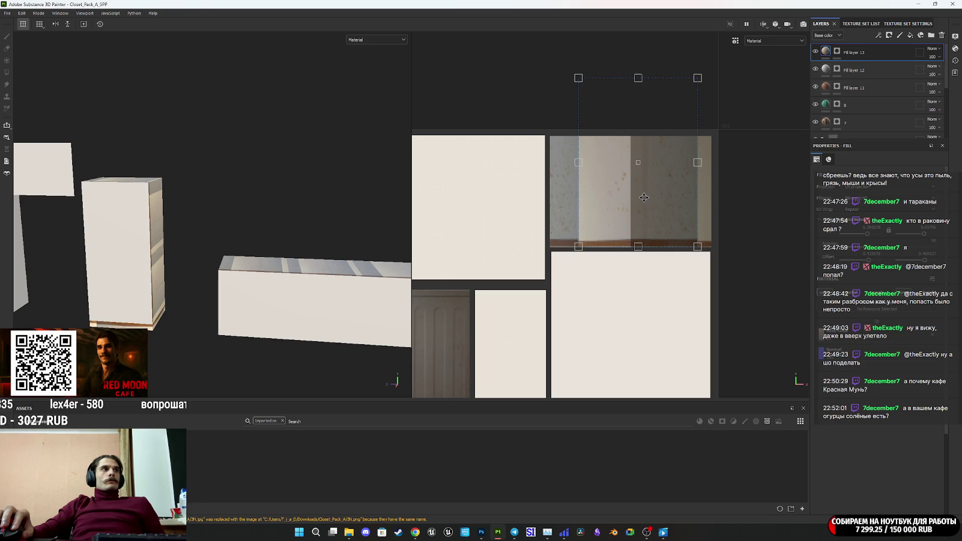
Move the projection right, align its corner with the tile's corner, and stretch its right edge
{"action": "scroll", "coordinate": [644, 200], "scroll_direction": "up", "scroll_amount": 5}
{"action": "scroll", "coordinate": [656, 280], "scroll_direction": "up", "scroll_amount": 2}
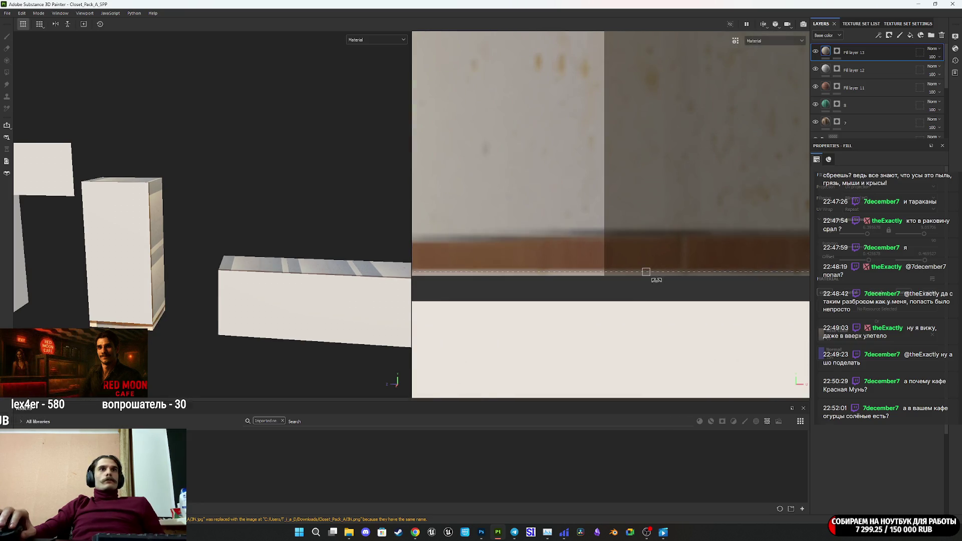
{"action": "mouse_move", "coordinate": [613, 279]}
{"action": "left_mouse_down"}
{"action": "mouse_move", "coordinate": [706, 263]}
{"action": "mouse_move", "coordinate": [683, 263]}
{"action": "left_mouse_up"}
{"action": "scroll", "coordinate": [683, 263], "scroll_direction": "down", "scroll_amount": 5}
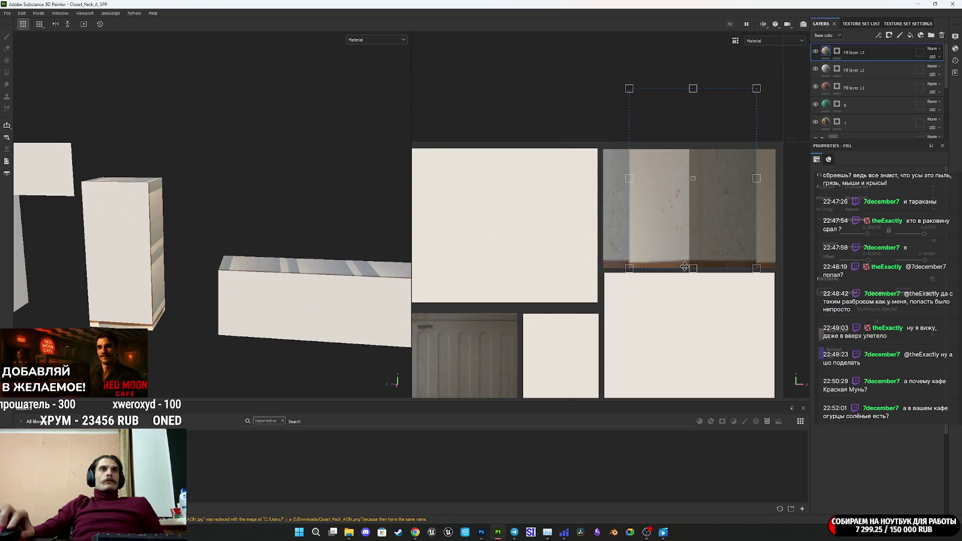
{"action": "mouse_move", "coordinate": [598, 119]}
{"action": "left_mouse_down"}
{"action": "mouse_move", "coordinate": [565, 149]}
{"action": "mouse_move", "coordinate": [564, 173]}
{"action": "mouse_move", "coordinate": [552, 154]}
{"action": "mouse_move", "coordinate": [554, 129]}
{"action": "mouse_move", "coordinate": [602, 196]}
{"action": "mouse_move", "coordinate": [472, 217]}
{"action": "left_mouse_up"}
{"action": "scroll", "coordinate": [563, 173], "scroll_direction": "up", "scroll_amount": 3}
{"action": "scroll", "coordinate": [621, 252], "scroll_direction": "up", "scroll_amount": 3}
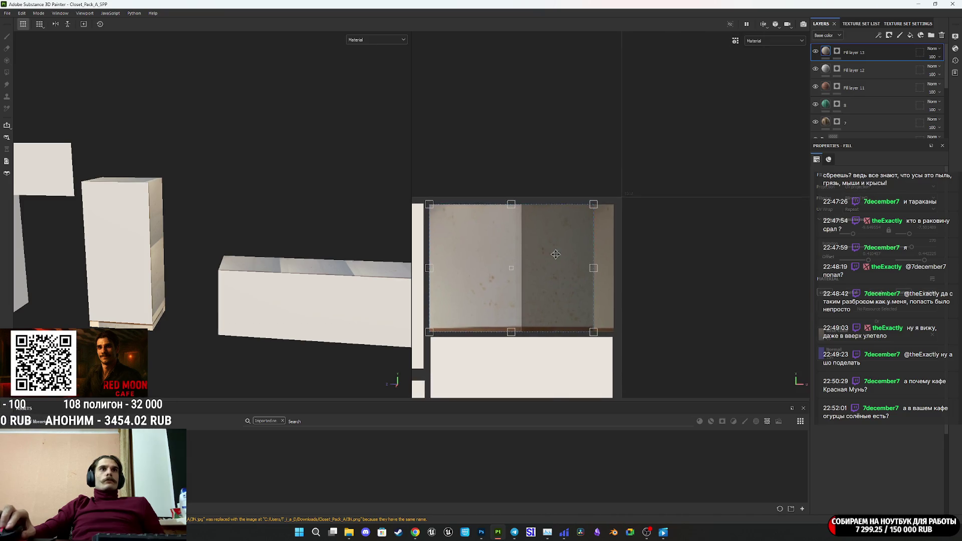
{"action": "left_click_drag", "start_coordinate": [604, 271], "coordinate": [644, 269]}
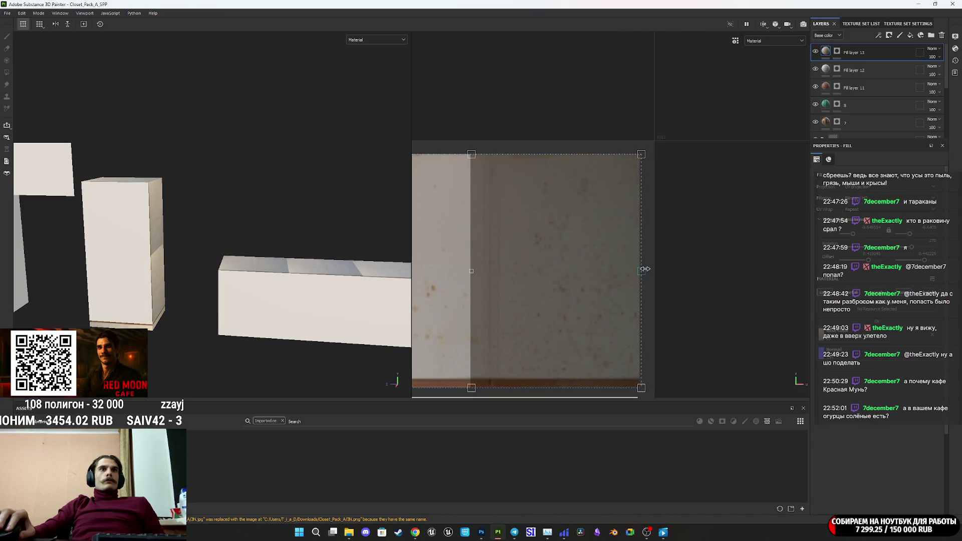
Widen the projection leftward and shift it right to cover the panel, checking in 3D
{"action": "mouse_move", "coordinate": [201, 261]}
{"action": "left_mouse_down", "text": "alt"}
{"action": "mouse_move", "coordinate": [66, 260]}
{"action": "mouse_move", "coordinate": [67, 273]}
{"action": "mouse_move", "coordinate": [164, 255]}
{"action": "mouse_move", "coordinate": [197, 209]}
{"action": "mouse_move", "coordinate": [217, 227]}
{"action": "mouse_move", "coordinate": [213, 179]}
{"action": "left_mouse_up", "text": "alt"}
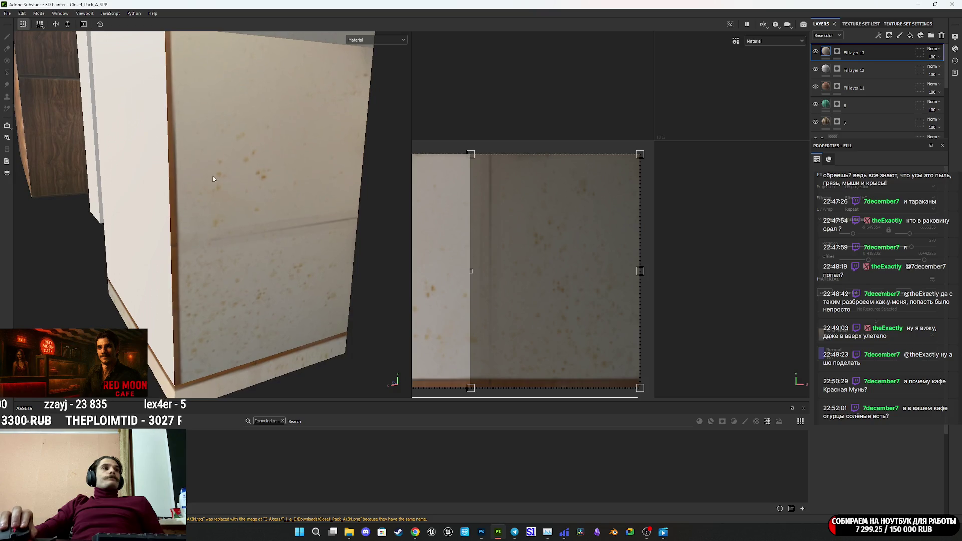
{"action": "mouse_move", "coordinate": [214, 214]}
{"action": "left_mouse_down", "text": "alt"}
{"action": "mouse_move", "coordinate": [276, 182]}
{"action": "mouse_move", "coordinate": [321, 195]}
{"action": "left_mouse_up", "text": "alt"}
{"action": "scroll", "coordinate": [436, 230], "scroll_direction": "down", "scroll_amount": 3}
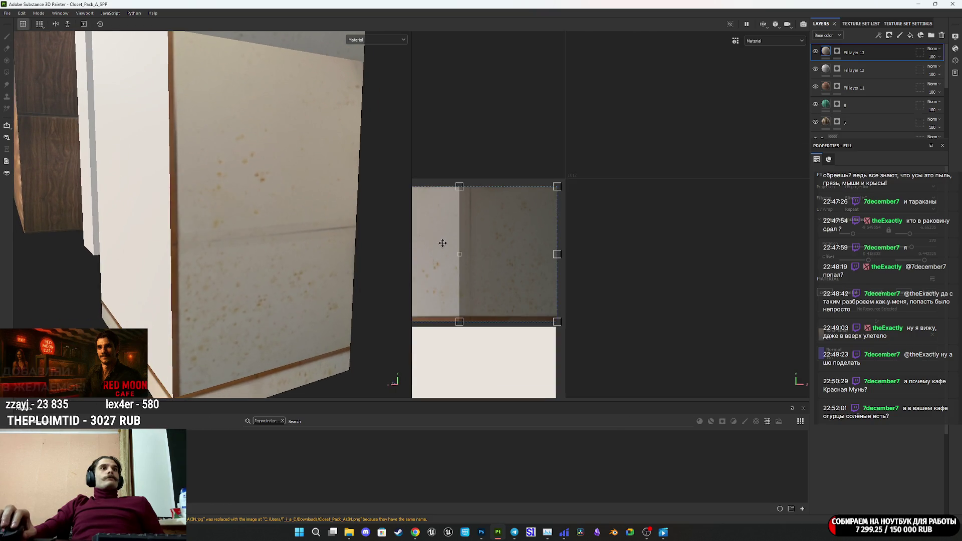
{"action": "middle_click_drag", "start_coordinate": [441, 241], "coordinate": [592, 247]}
{"action": "scroll", "coordinate": [574, 249], "scroll_direction": "down", "scroll_amount": 2}
{"action": "mouse_move", "coordinate": [519, 252]}
{"action": "left_mouse_down"}
{"action": "mouse_move", "coordinate": [354, 270]}
{"action": "mouse_move", "coordinate": [362, 265]}
{"action": "left_mouse_up"}
{"action": "scroll", "coordinate": [556, 270], "scroll_direction": "up", "scroll_amount": 3}
{"action": "mouse_move", "coordinate": [649, 281]}
{"action": "left_mouse_down"}
{"action": "mouse_move", "coordinate": [860, 284]}
{"action": "mouse_move", "coordinate": [833, 282]}
{"action": "left_mouse_up"}
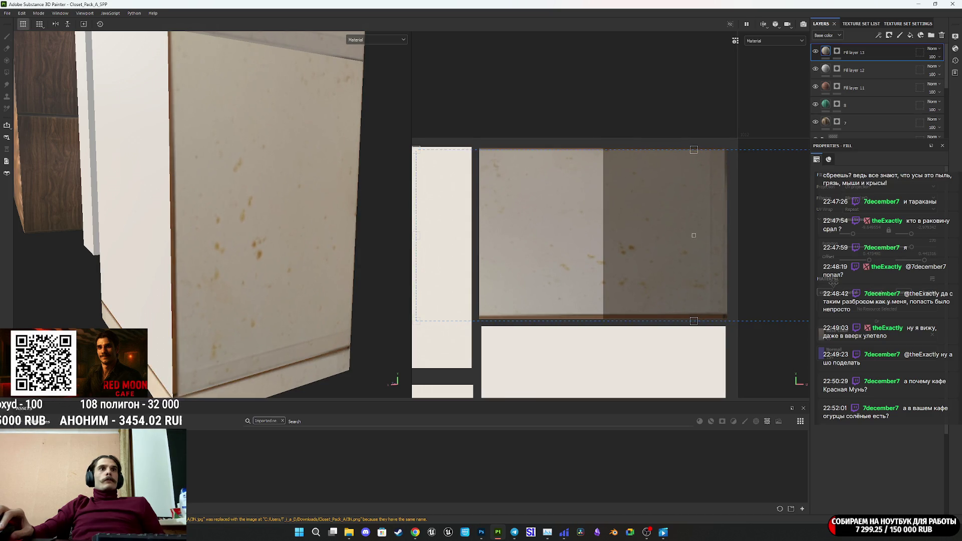
{"action": "mouse_move", "coordinate": [391, 260]}
{"action": "left_mouse_down", "text": "alt"}
{"action": "mouse_move", "coordinate": [237, 253]}
{"action": "mouse_move", "coordinate": [264, 279]}
{"action": "mouse_move", "coordinate": [269, 253]}
{"action": "mouse_move", "coordinate": [389, 259]}
{"action": "mouse_move", "coordinate": [257, 260]}
{"action": "mouse_move", "coordinate": [164, 281]}
{"action": "mouse_move", "coordinate": [147, 266]}
{"action": "mouse_move", "coordinate": [261, 232]}
{"action": "mouse_move", "coordinate": [214, 277]}
{"action": "mouse_move", "coordinate": [207, 262]}
{"action": "mouse_move", "coordinate": [114, 210]}
{"action": "mouse_move", "coordinate": [222, 246]}
{"action": "mouse_move", "coordinate": [93, 249]}
{"action": "mouse_move", "coordinate": [276, 264]}
{"action": "mouse_move", "coordinate": [273, 210]}
{"action": "mouse_move", "coordinate": [287, 221]}
{"action": "left_mouse_up", "text": "alt"}
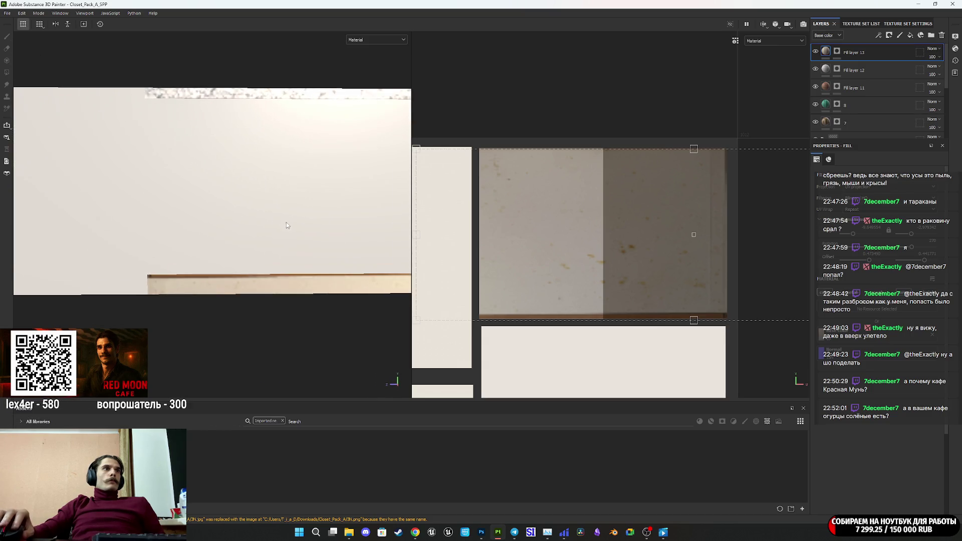
{"action": "scroll", "coordinate": [287, 221], "scroll_direction": "down", "scroll_amount": 5}
{"action": "scroll", "coordinate": [221, 257], "scroll_direction": "up", "scroll_amount": 5}
{"action": "scroll", "coordinate": [221, 257], "scroll_direction": "up", "scroll_amount": 3}
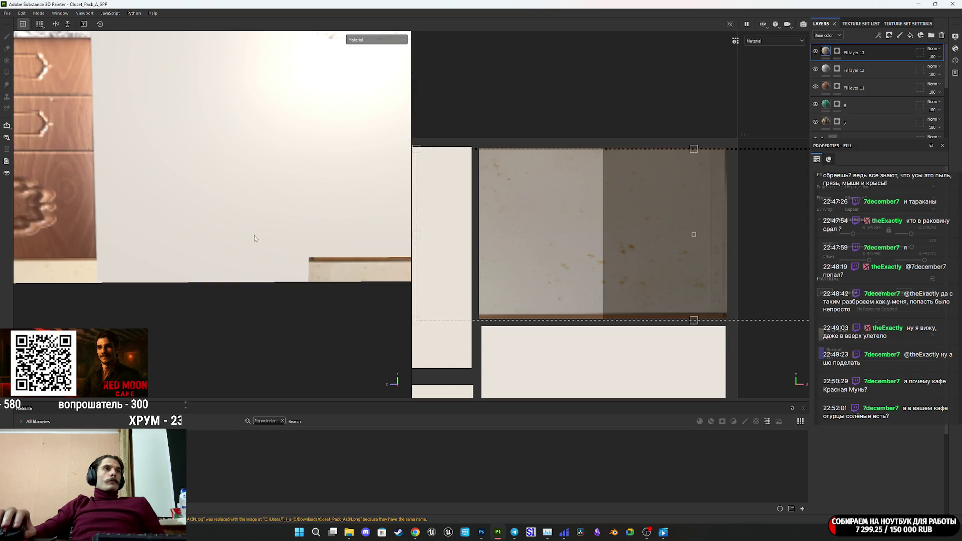
{"action": "scroll", "coordinate": [206, 239], "scroll_direction": "down", "scroll_amount": 4}
{"action": "mouse_move", "coordinate": [228, 244]}
{"action": "middle_mouse_down"}
{"action": "mouse_move", "coordinate": [174, 256]}
{"action": "mouse_move", "coordinate": [185, 256]}
{"action": "mouse_move", "coordinate": [140, 243]}
{"action": "mouse_move", "coordinate": [302, 255]}
{"action": "mouse_move", "coordinate": [125, 255]}
{"action": "middle_mouse_up"}
{"action": "scroll", "coordinate": [221, 255], "scroll_direction": "down", "scroll_amount": 3}
{"action": "mouse_move", "coordinate": [221, 256]}
{"action": "middle_mouse_down"}
{"action": "mouse_move", "coordinate": [84, 257]}
{"action": "mouse_move", "coordinate": [337, 230]}
{"action": "middle_mouse_up"}
{"action": "scroll", "coordinate": [183, 258], "scroll_direction": "up", "scroll_amount": 5}
{"action": "middle_click_drag", "start_coordinate": [182, 258], "coordinate": [249, 254]}
{"action": "scroll", "coordinate": [201, 258], "scroll_direction": "down", "scroll_amount": 3}
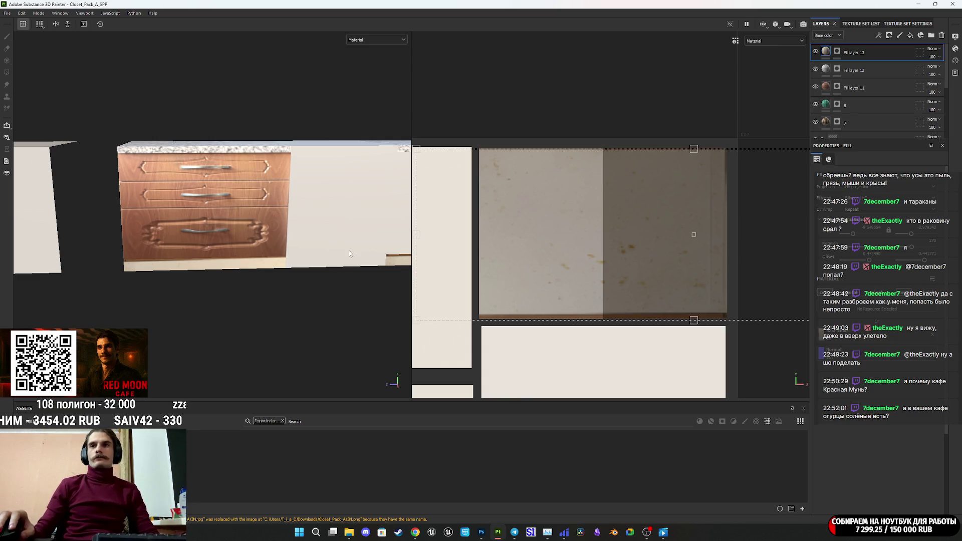
{"action": "scroll", "coordinate": [636, 292], "scroll_direction": "down", "scroll_amount": 2}
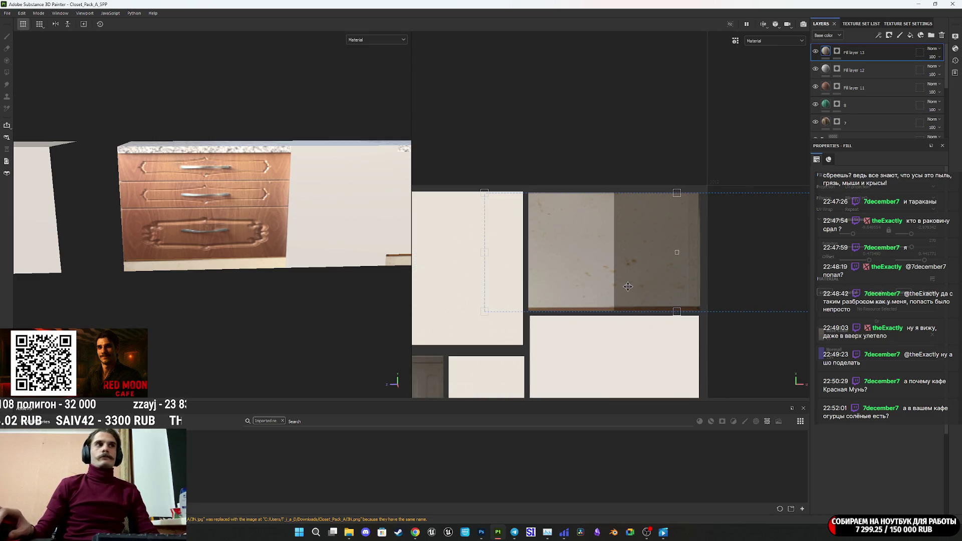
Pull the projection's right edge slightly inward, then orbit and pan around the cabinets to check
{"action": "scroll", "coordinate": [628, 287], "scroll_direction": "down", "scroll_amount": 2}
{"action": "mouse_move", "coordinate": [193, 227]}
{"action": "left_mouse_down", "text": "alt"}
{"action": "mouse_move", "coordinate": [243, 222]}
{"action": "mouse_move", "coordinate": [333, 249]}
{"action": "mouse_move", "coordinate": [181, 211]}
{"action": "mouse_move", "coordinate": [239, 242]}
{"action": "mouse_move", "coordinate": [216, 248]}
{"action": "left_mouse_up", "text": "alt"}
{"action": "scroll", "coordinate": [239, 242], "scroll_direction": "up", "scroll_amount": 10}
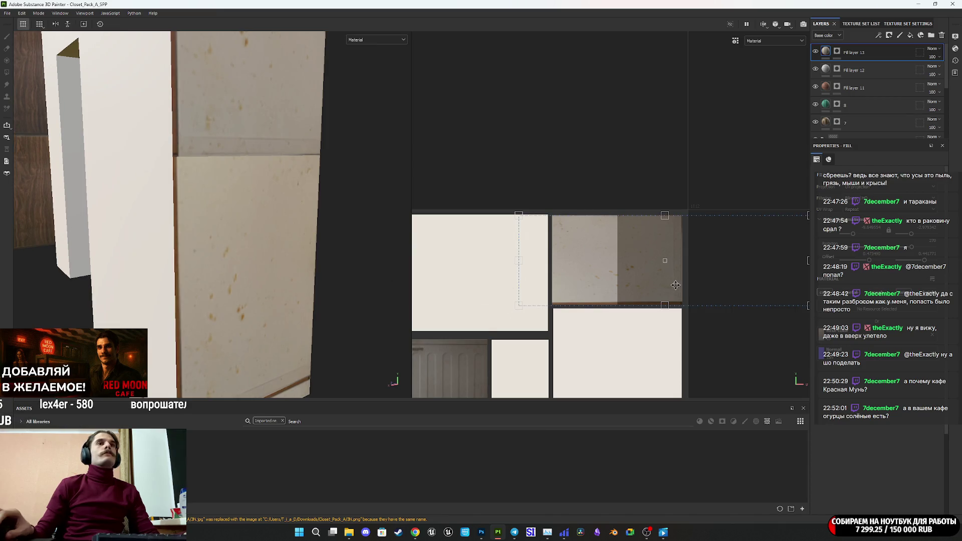
{"action": "scroll", "coordinate": [676, 285], "scroll_direction": "down", "scroll_amount": 2}
{"action": "mouse_move", "coordinate": [741, 269]}
{"action": "left_mouse_down"}
{"action": "mouse_move", "coordinate": [712, 269]}
{"action": "mouse_move", "coordinate": [730, 267]}
{"action": "left_mouse_up"}
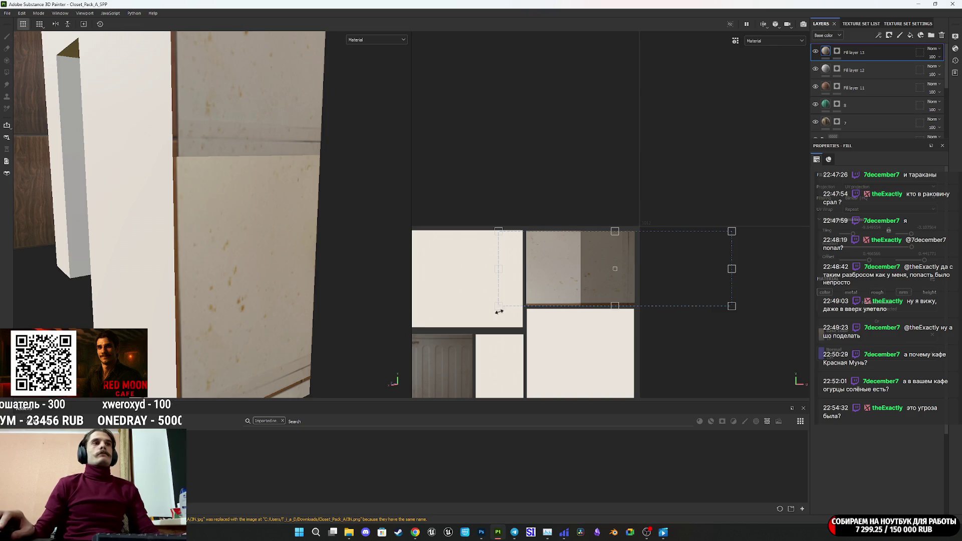
{"action": "scroll", "coordinate": [210, 233], "scroll_direction": "down", "scroll_amount": 5}
{"action": "mouse_move", "coordinate": [213, 234]}
{"action": "left_mouse_down", "text": "alt"}
{"action": "mouse_move", "coordinate": [275, 230]}
{"action": "mouse_move", "coordinate": [269, 245]}
{"action": "mouse_move", "coordinate": [243, 242]}
{"action": "left_mouse_up", "text": "alt"}
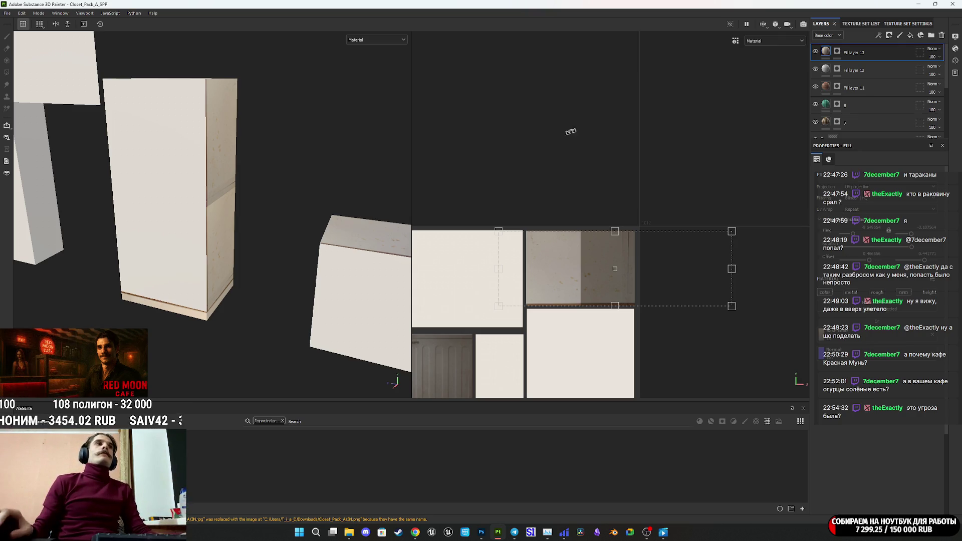
{"action": "mouse_move", "coordinate": [180, 144]}
{"action": "left_mouse_down", "text": "alt"}
{"action": "mouse_move", "coordinate": [172, 215]}
{"action": "mouse_move", "coordinate": [211, 242]}
{"action": "mouse_move", "coordinate": [208, 138]}
{"action": "mouse_move", "coordinate": [199, 183]}
{"action": "left_mouse_up", "text": "alt"}
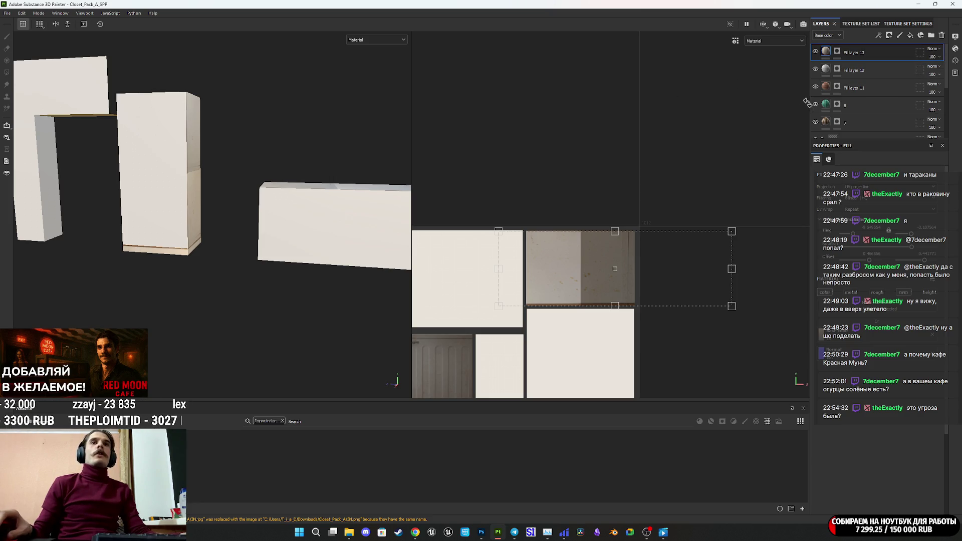
{"action": "mouse_move", "coordinate": [322, 230]}
{"action": "middle_mouse_down", "text": "alt"}
{"action": "mouse_move", "coordinate": [92, 211]}
{"action": "mouse_move", "coordinate": [9, 227]}
{"action": "middle_mouse_up", "text": "alt"}
{"action": "middle_click_drag", "start_coordinate": [318, 229], "coordinate": [252, 232], "text": "alt"}
{"action": "left_click_drag", "start_coordinate": [253, 232], "coordinate": [262, 249], "text": "alt"}
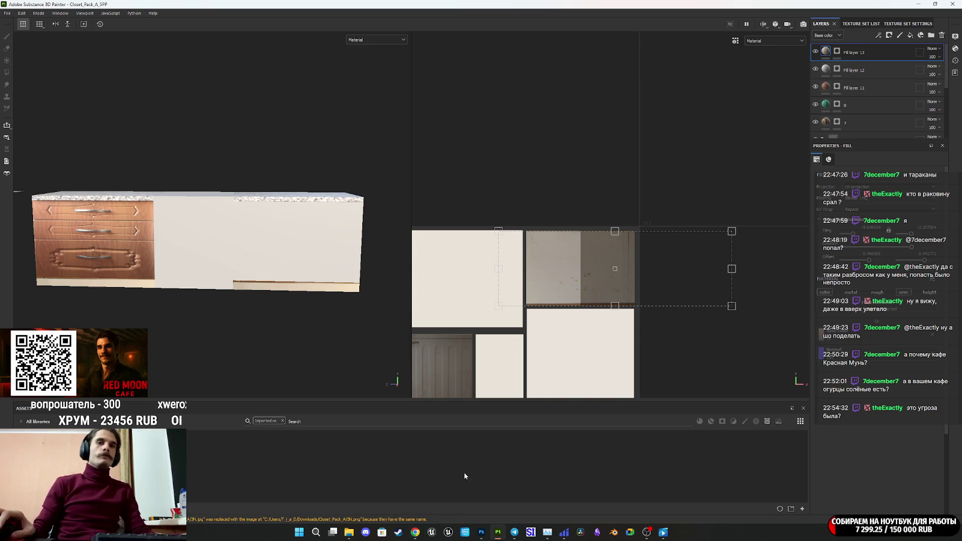
{"action": "mouse_move", "coordinate": [352, 538]}
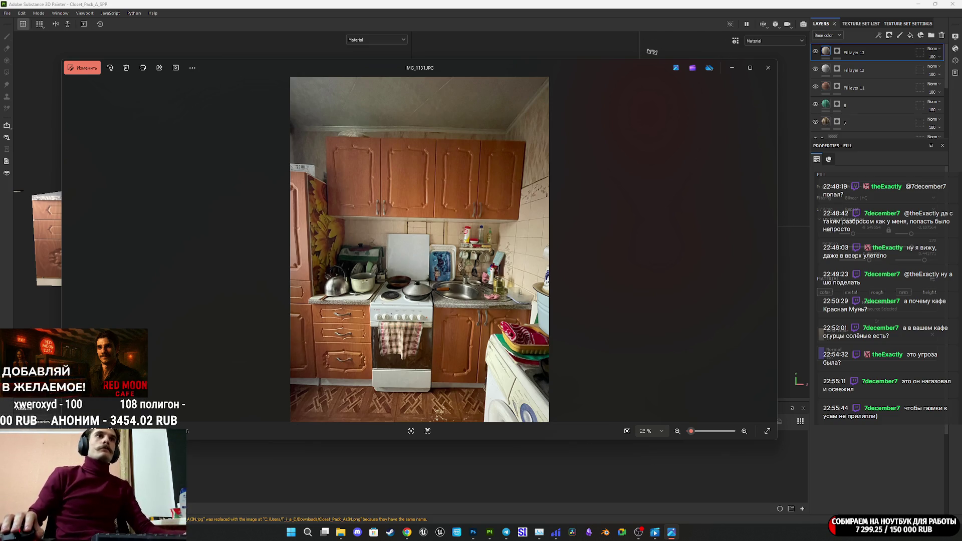
Close the IMG_1131.JPG viewer and bring Photoshop with IMG_1188.JPG to the front
{"action": "left_click", "coordinate": [768, 67]}
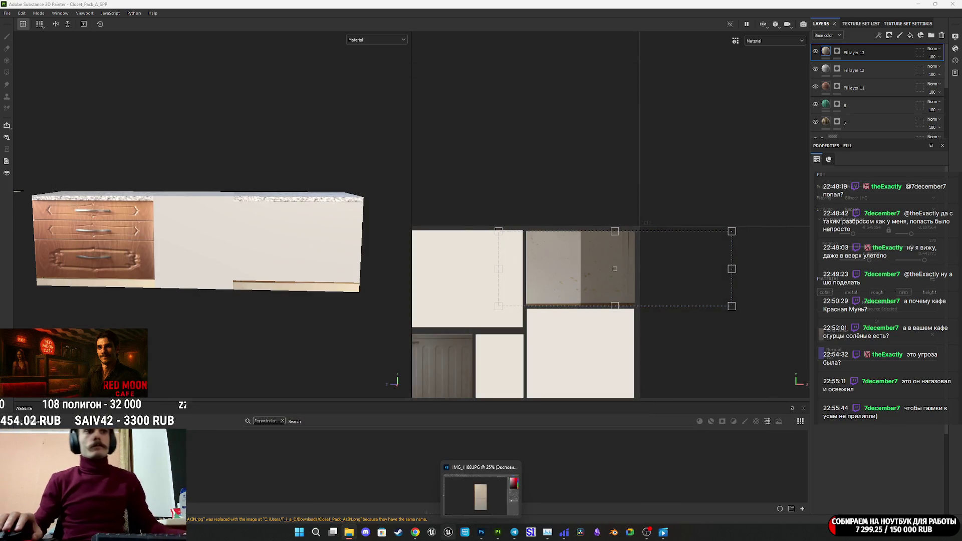
{"action": "mouse_move", "coordinate": [498, 538]}
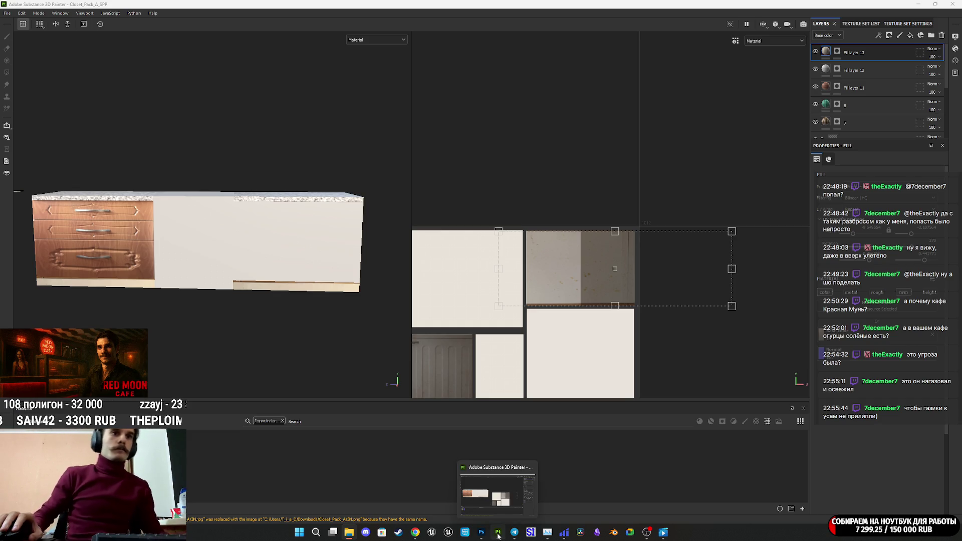
{"action": "left_click", "coordinate": [481, 534]}
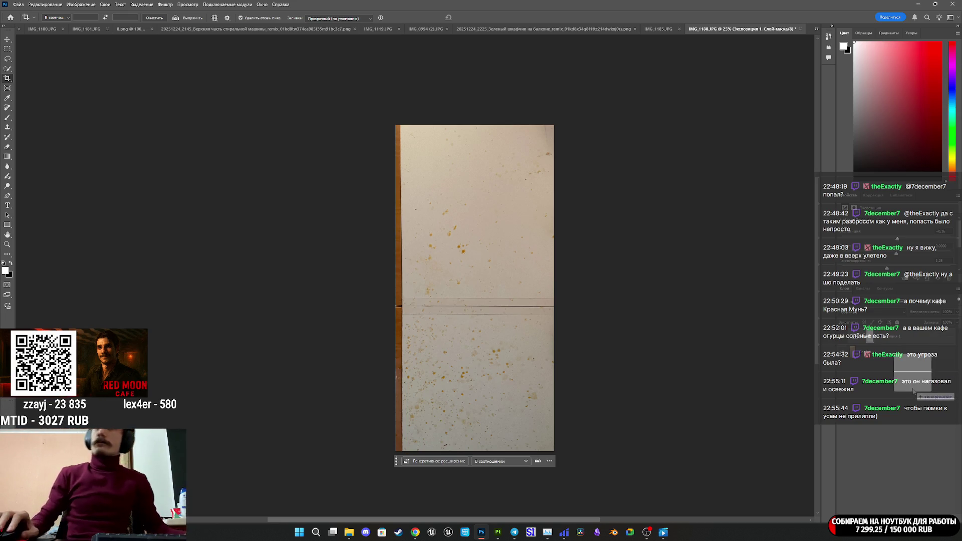
Dismiss the colour profile warning and draw a Perspective Warp plane over the upper cabinets
{"action": "left_click", "coordinate": [512, 221]}
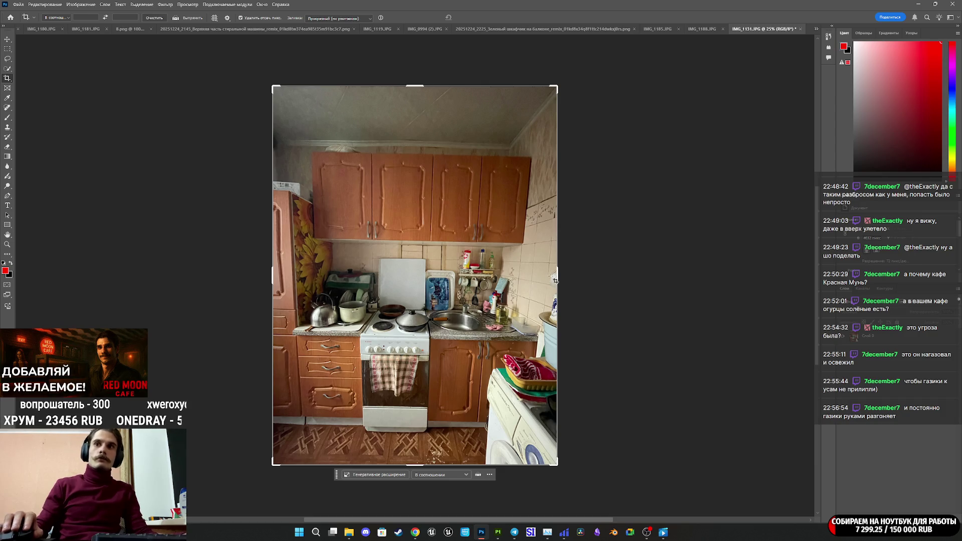
{"action": "left_click", "coordinate": [49, 6]}
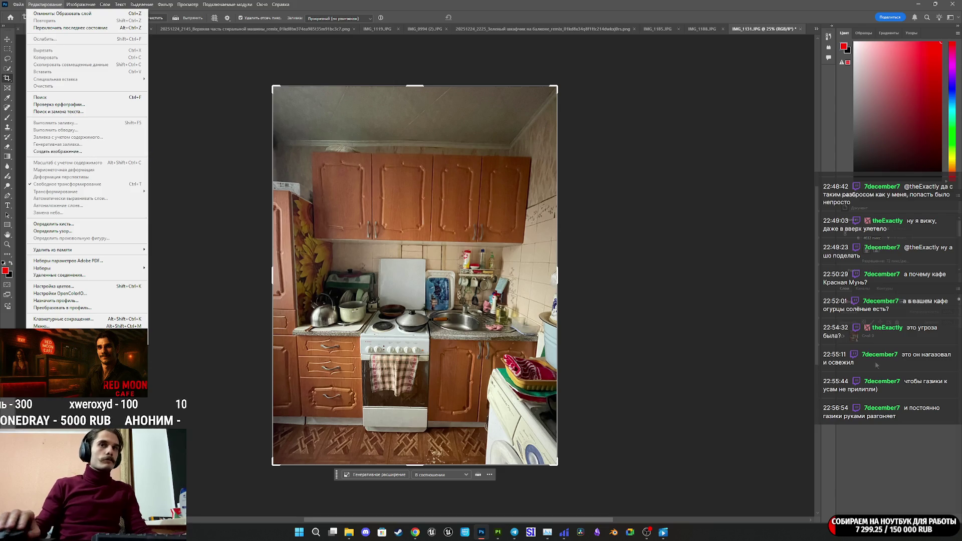
{"action": "left_click", "coordinate": [883, 337]}
{"action": "left_click", "coordinate": [45, 4]}
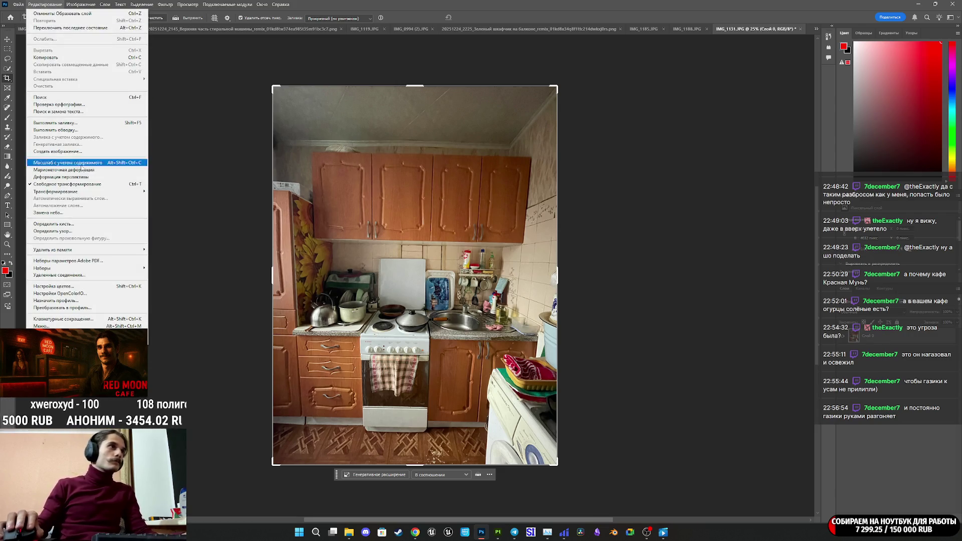
{"action": "left_click", "coordinate": [64, 177]}
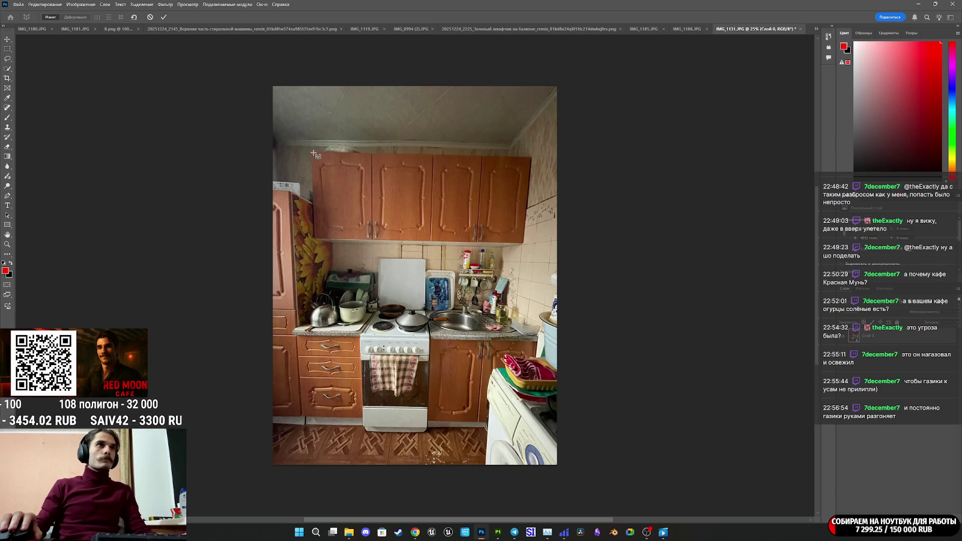
{"action": "mouse_move", "coordinate": [313, 153]}
{"action": "left_mouse_down"}
{"action": "mouse_move", "coordinate": [509, 221]}
{"action": "mouse_move", "coordinate": [522, 243]}
{"action": "left_mouse_up"}
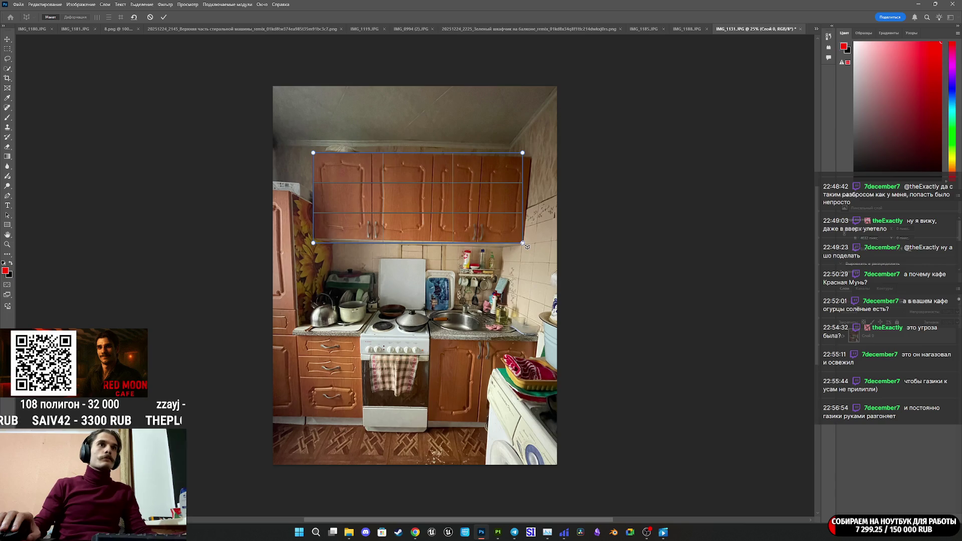
Pin the plane's top-right and bottom-left corners to the cabinet corners
{"action": "left_click_drag", "start_coordinate": [523, 154], "coordinate": [531, 158]}
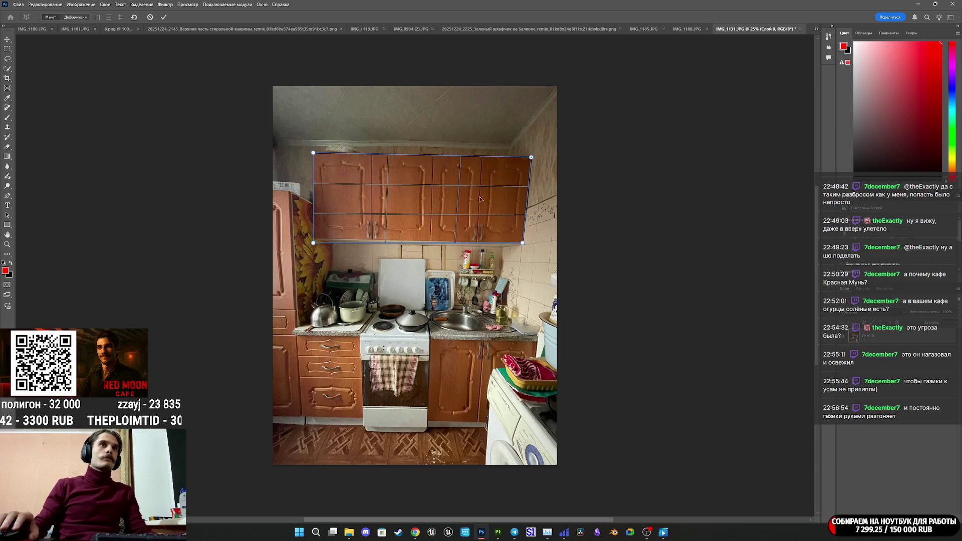
{"action": "scroll", "coordinate": [310, 243], "scroll_direction": "up", "scroll_amount": 5, "text": "alt"}
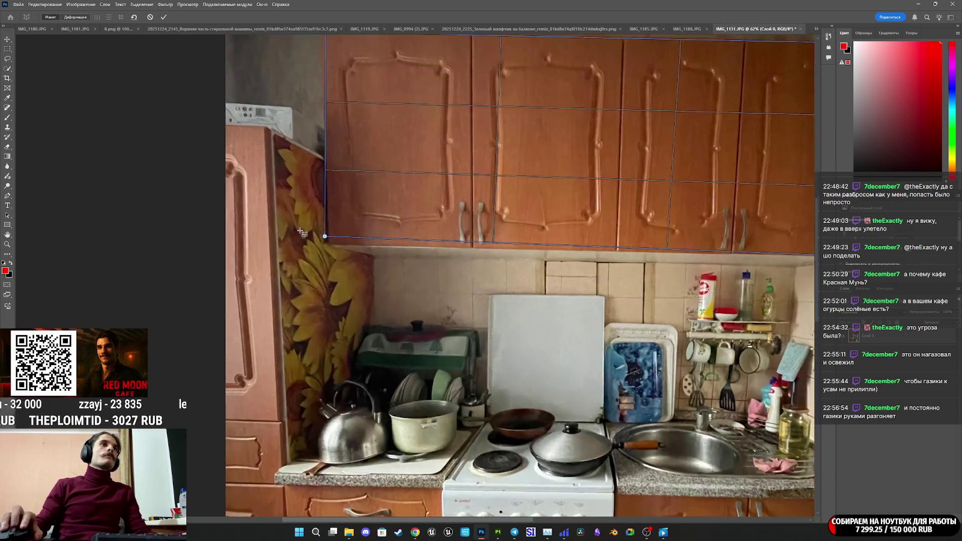
{"action": "scroll", "coordinate": [347, 241], "scroll_direction": "up", "scroll_amount": 2, "text": "alt"}
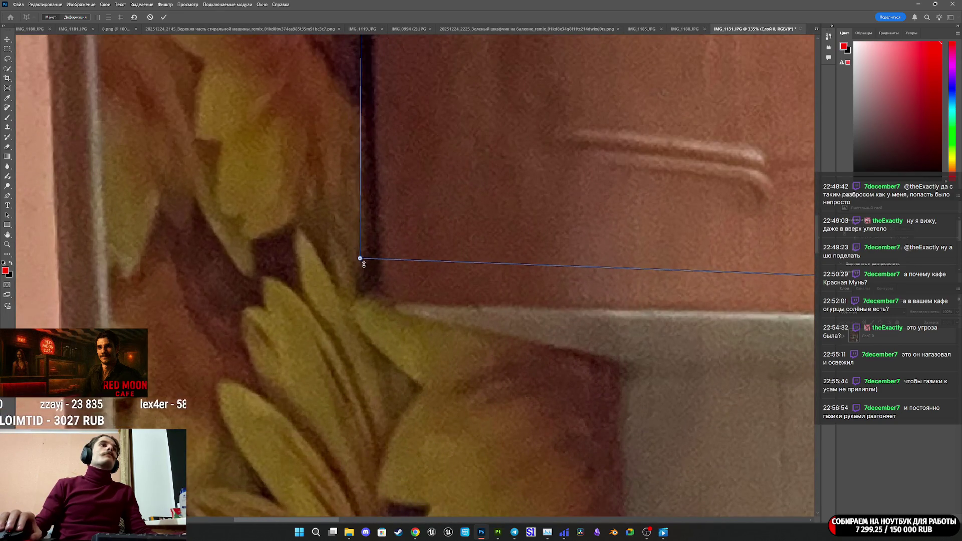
{"action": "left_click_drag", "start_coordinate": [360, 259], "coordinate": [385, 295]}
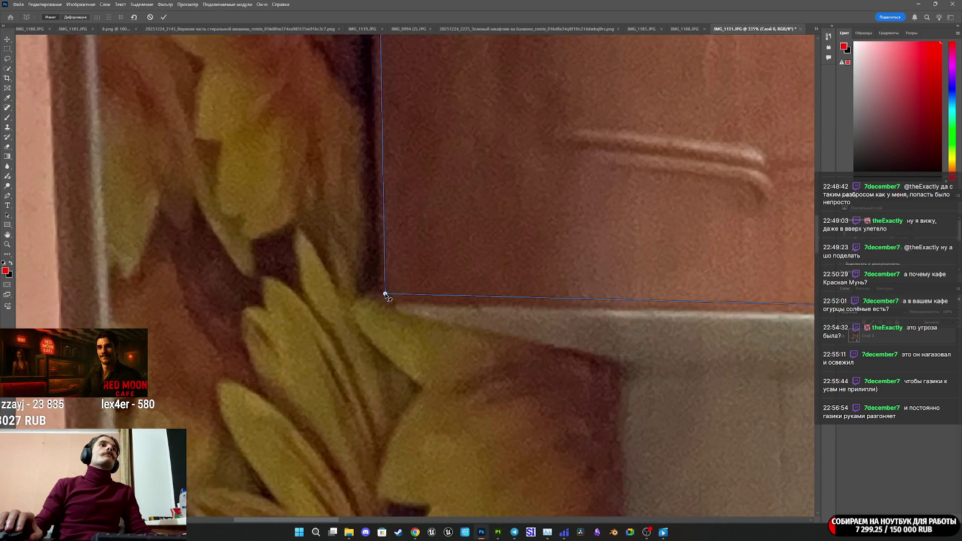
{"action": "scroll", "coordinate": [451, 276], "scroll_direction": "down", "scroll_amount": 5, "text": "alt"}
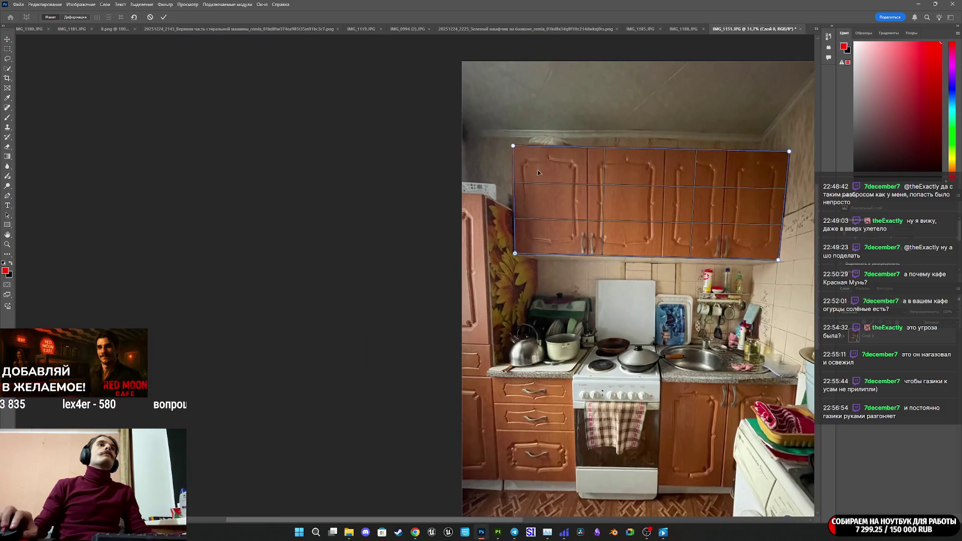
{"action": "scroll", "coordinate": [512, 165], "scroll_direction": "up", "scroll_amount": 3, "text": "alt"}
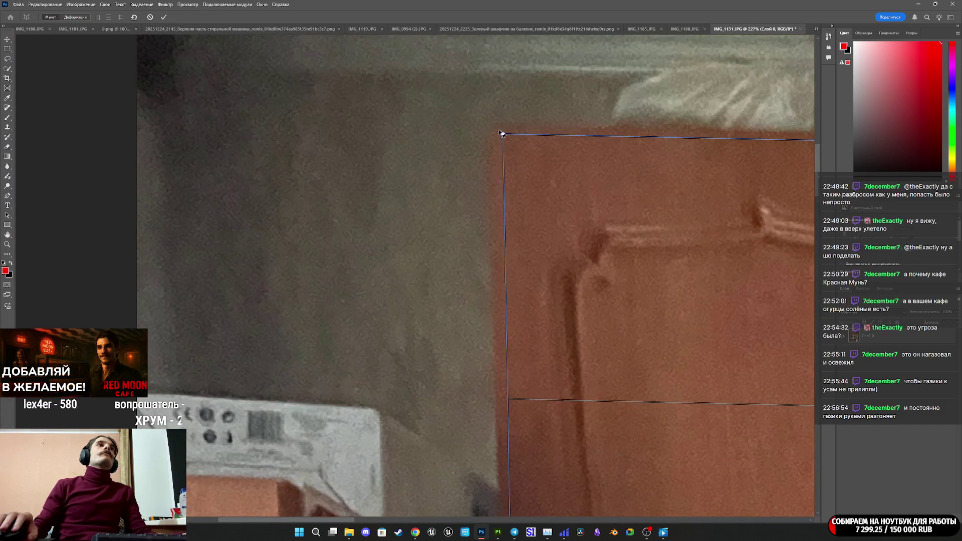
{"action": "scroll", "coordinate": [522, 156], "scroll_direction": "down", "scroll_amount": 4, "text": "alt"}
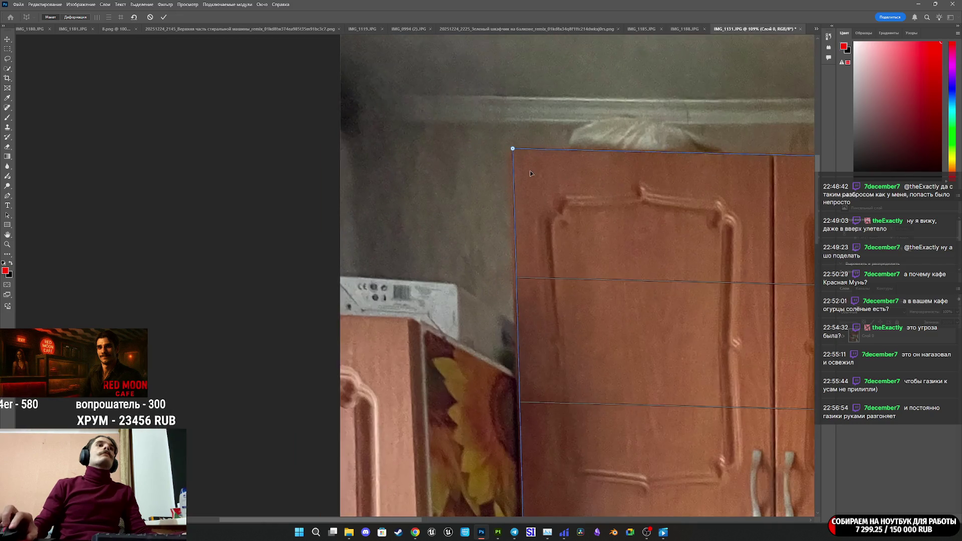
{"action": "scroll", "coordinate": [651, 191], "scroll_direction": "down", "scroll_amount": 4, "text": "alt"}
Align the bottom-right corner and refine the top-right corner onto the cabinet edges
{"action": "left_click_drag", "start_coordinate": [492, 518], "coordinate": [596, 511]}
{"action": "scroll", "coordinate": [600, 262], "scroll_direction": "up", "scroll_amount": 6, "text": "alt"}
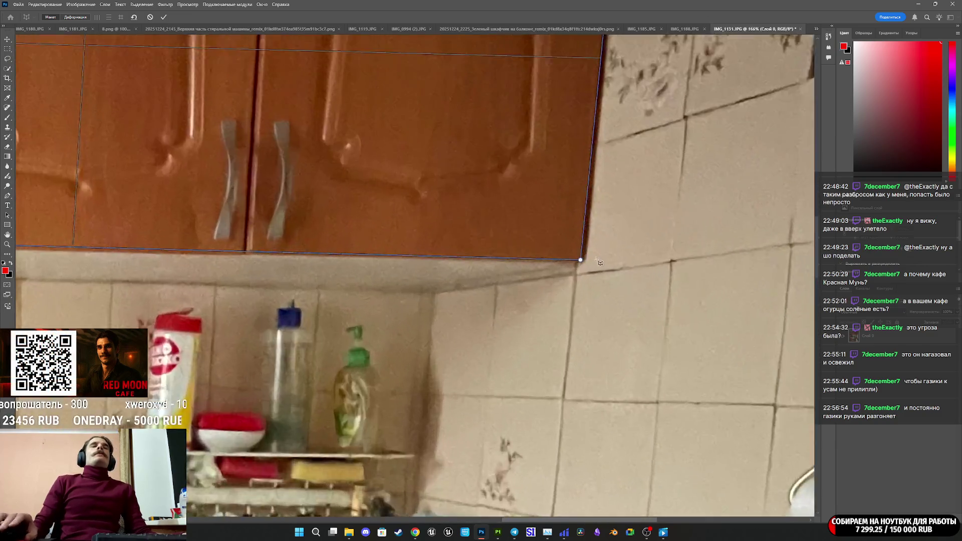
{"action": "scroll", "coordinate": [600, 262], "scroll_direction": "up", "scroll_amount": 2, "text": "alt"}
{"action": "left_click_drag", "start_coordinate": [570, 261], "coordinate": [570, 257]}
{"action": "scroll", "coordinate": [598, 187], "scroll_direction": "down", "scroll_amount": 4, "text": "alt"}
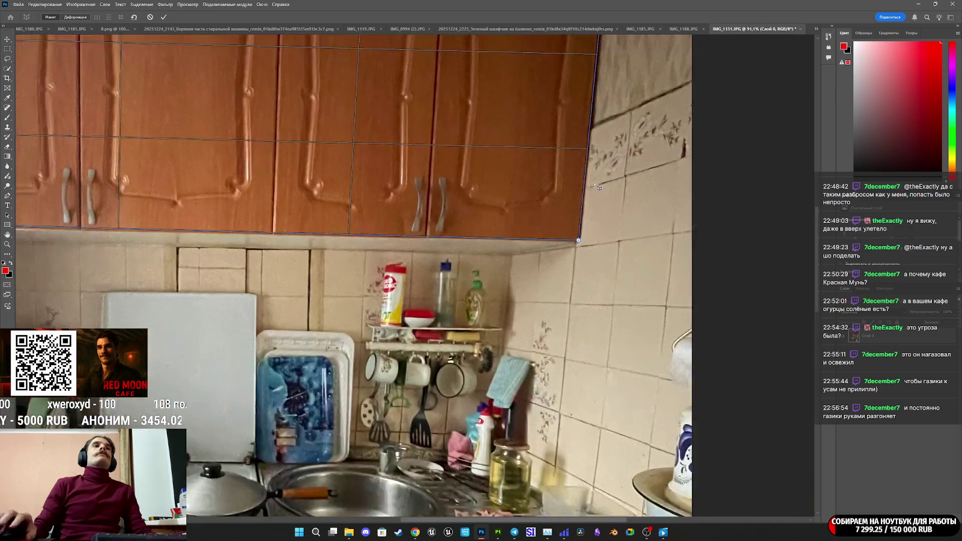
{"action": "scroll", "coordinate": [598, 187], "scroll_direction": "down", "scroll_amount": 2, "text": "alt"}
{"action": "scroll", "coordinate": [595, 50], "scroll_direction": "up", "scroll_amount": 7, "text": "alt"}
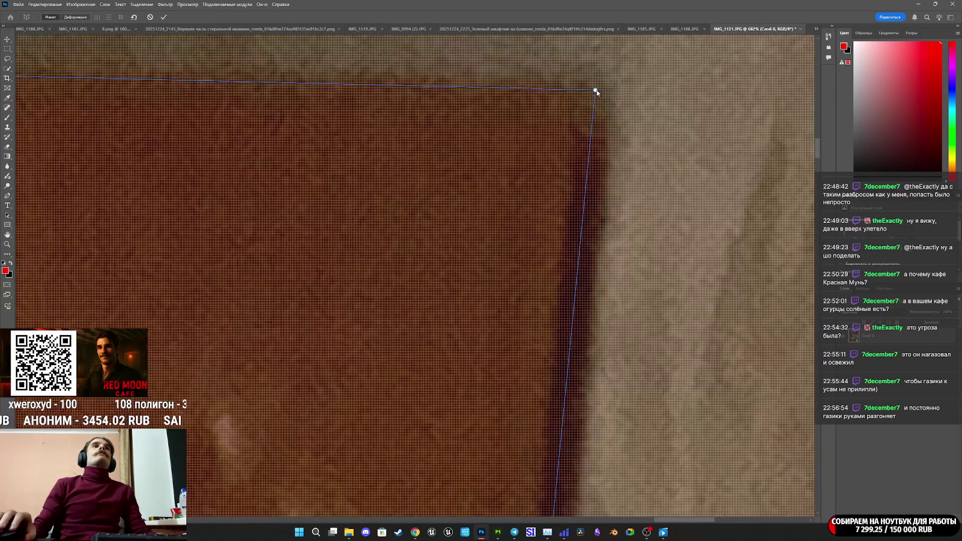
{"action": "left_click_drag", "start_coordinate": [596, 92], "coordinate": [563, 93]}
{"action": "scroll", "coordinate": [552, 133], "scroll_direction": "down", "scroll_amount": 2, "text": "alt"}
{"action": "scroll", "coordinate": [552, 133], "scroll_direction": "down", "scroll_amount": 6, "text": "alt"}
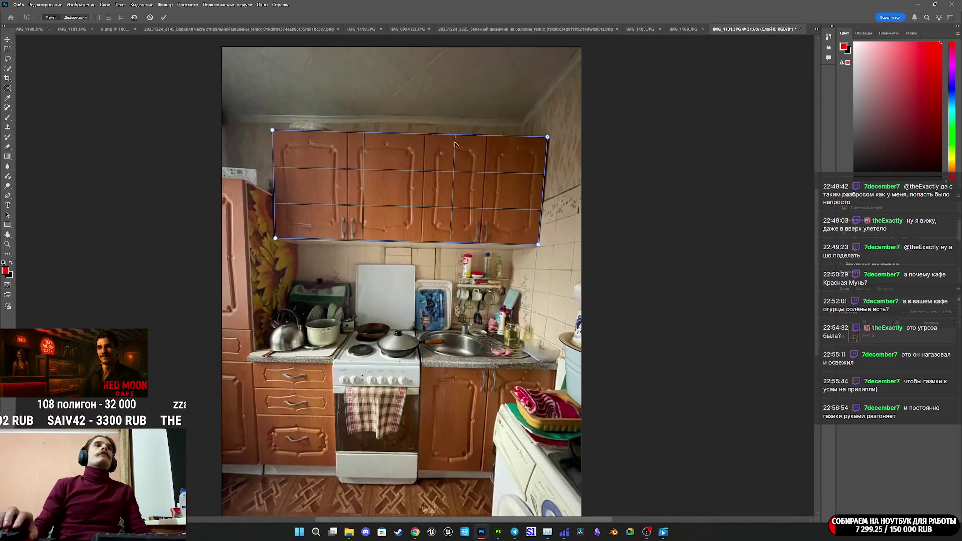
{"action": "left_click", "coordinate": [80, 18]}
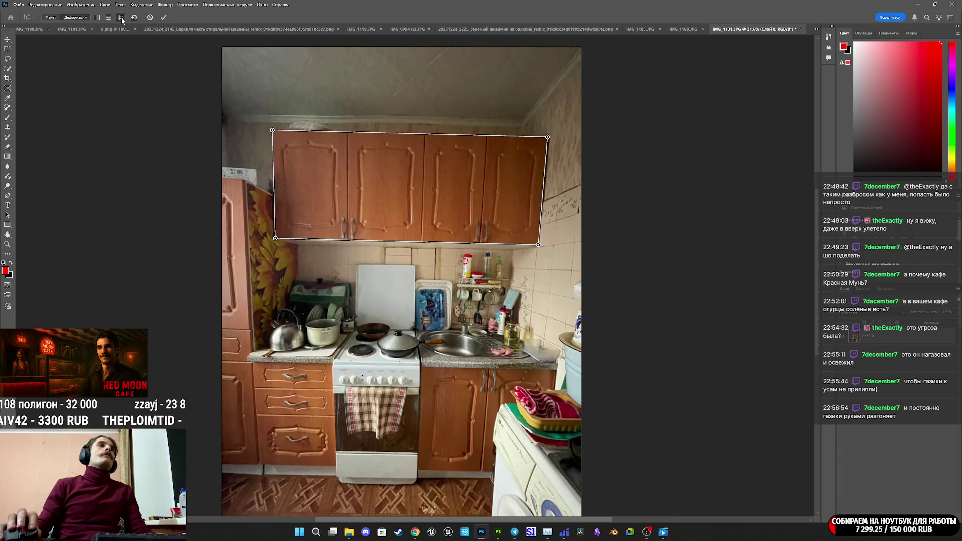
Auto-straighten and commit the warp, then crop all four sides down to the upper cabinets
{"action": "left_click", "coordinate": [121, 17]}
{"action": "left_click", "coordinate": [164, 17]}
{"action": "key", "text": "c"}
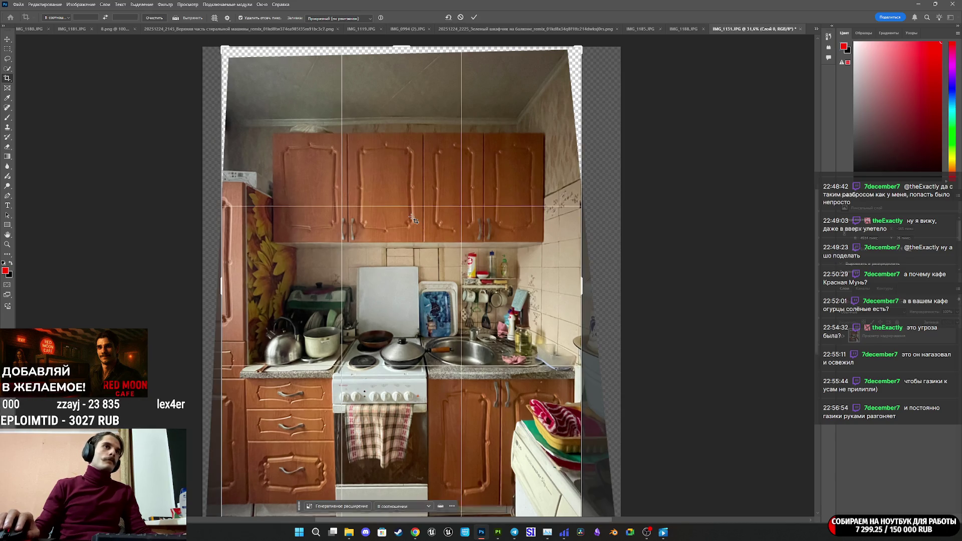
{"action": "left_click", "coordinate": [593, 300]}
{"action": "left_click_drag", "start_coordinate": [581, 289], "coordinate": [562, 297]}
{"action": "left_click_drag", "start_coordinate": [239, 304], "coordinate": [276, 279]}
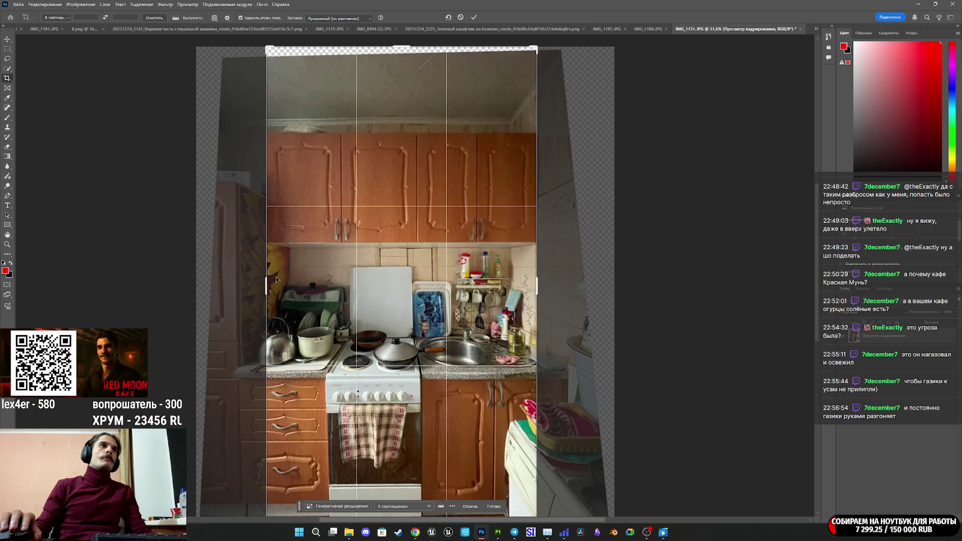
{"action": "left_click_drag", "start_coordinate": [405, 45], "coordinate": [408, 89]}
{"action": "scroll", "coordinate": [441, 353], "scroll_direction": "down", "scroll_amount": 5}
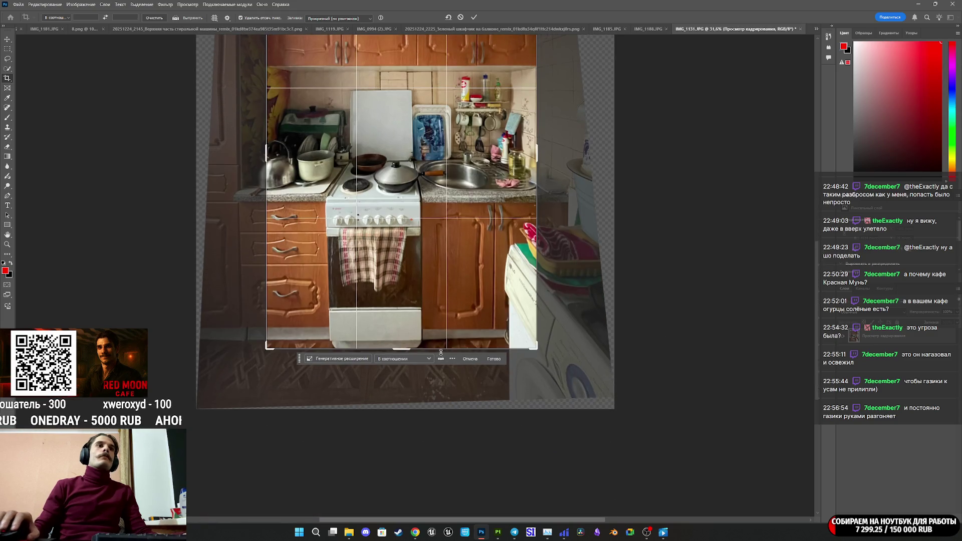
{"action": "left_click_drag", "start_coordinate": [401, 349], "coordinate": [413, 207]}
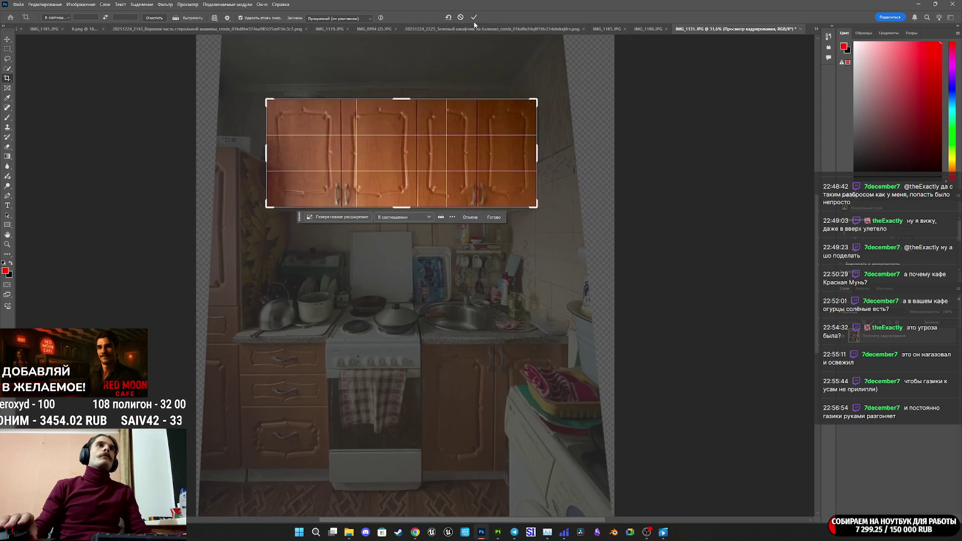
{"action": "left_click", "coordinate": [475, 18]}
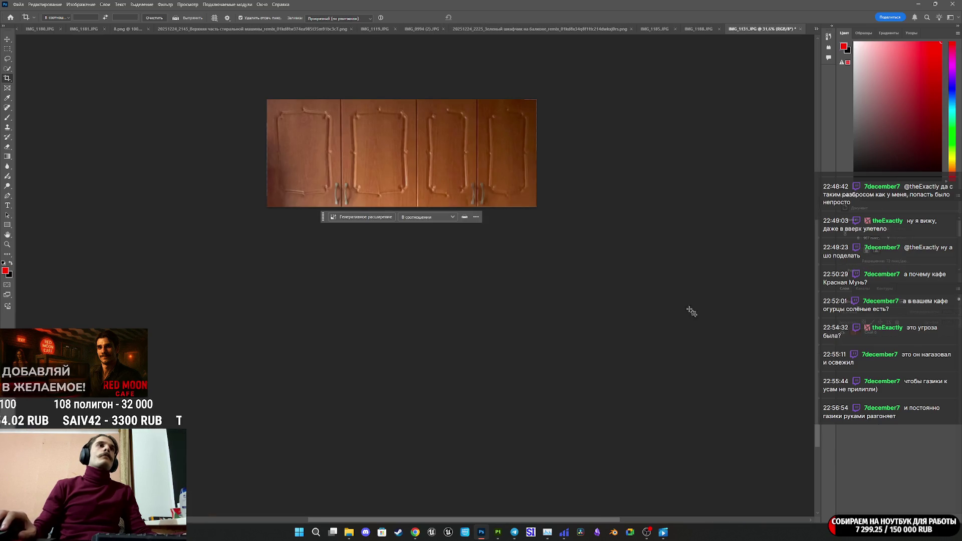
Use File > Export > Export As to save the cropped cabinets as 16.png in Closet_Pack_A
{"action": "left_click", "coordinate": [19, 5]}
{"action": "mouse_move", "coordinate": [45, 4]}
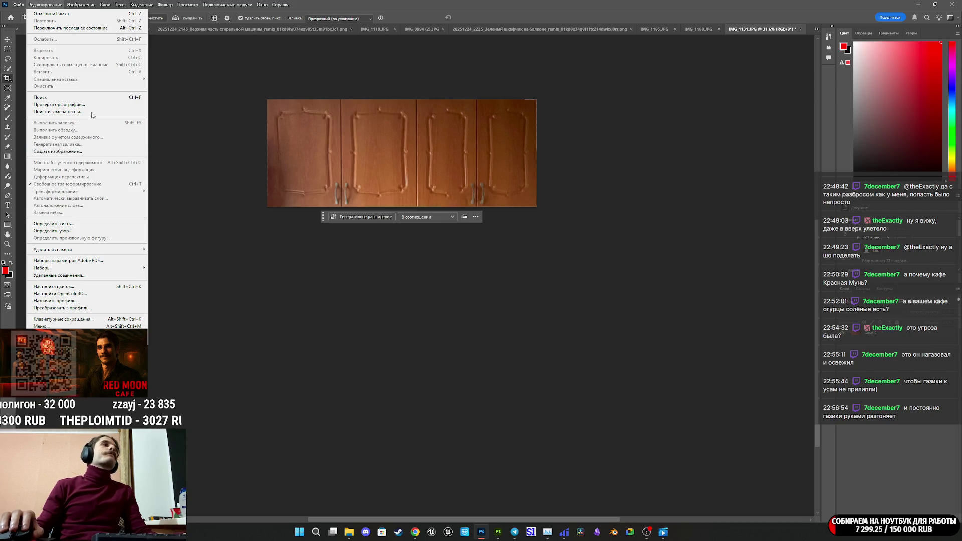
{"action": "mouse_move", "coordinate": [60, 138]}
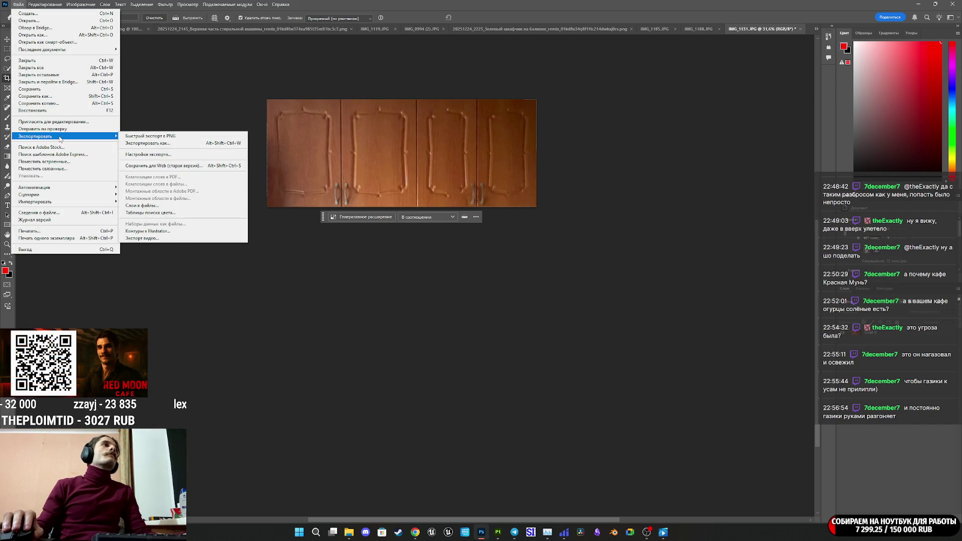
{"action": "left_click", "coordinate": [148, 143]}
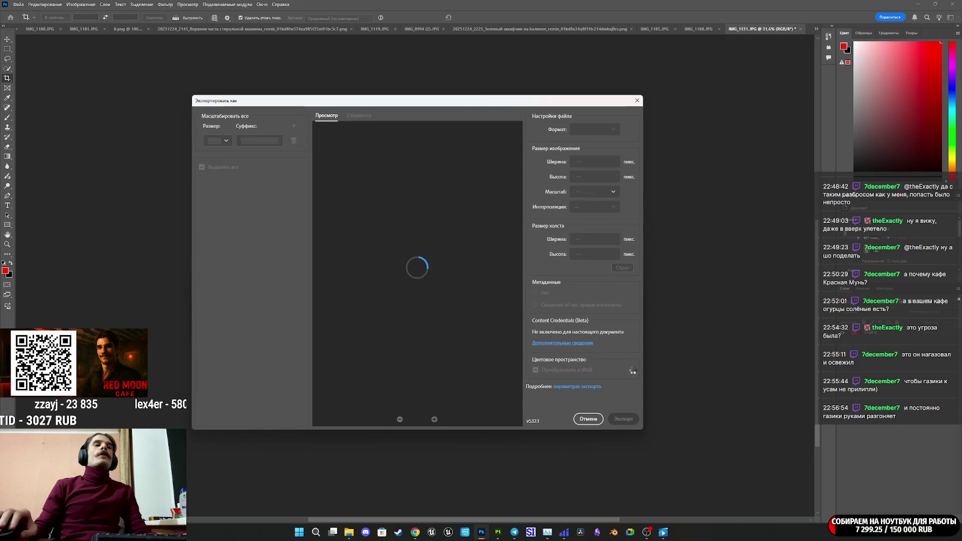
{"action": "left_click", "coordinate": [624, 419]}
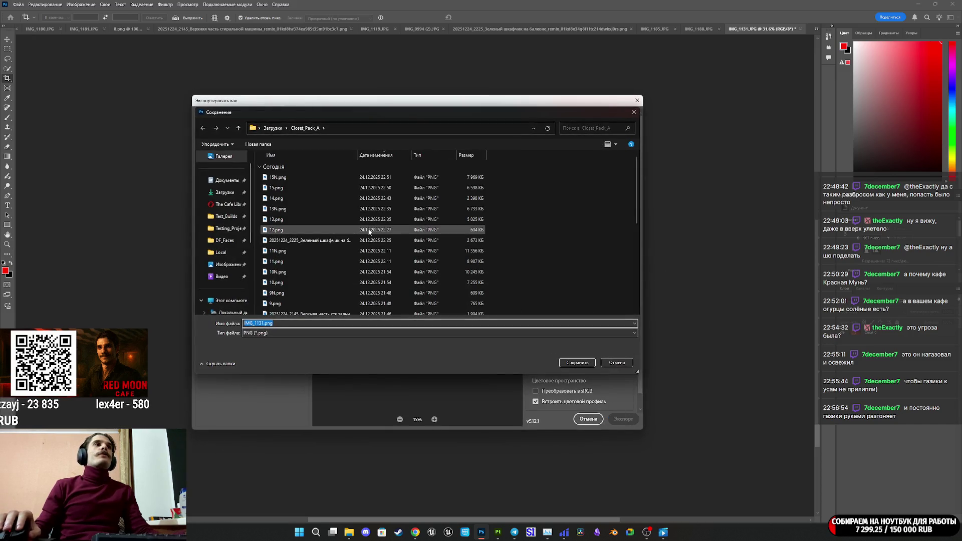
{"action": "left_click", "coordinate": [371, 231]}
{"action": "left_click", "coordinate": [577, 363]}
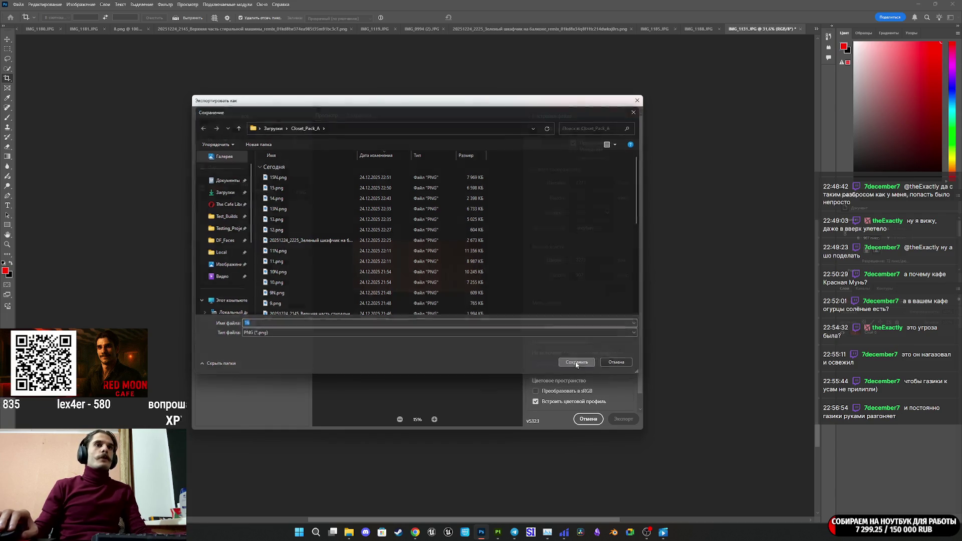
{"action": "left_click", "coordinate": [415, 533]}
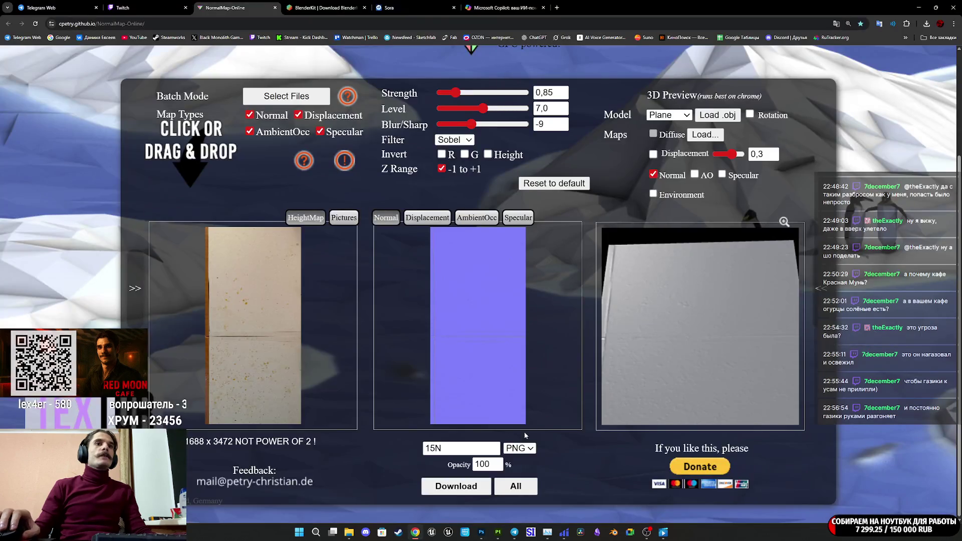
Name the output 16N and load the cropped cabinet image into NormalMap-Online
{"action": "left_click", "coordinate": [433, 448]}
{"action": "key", "text": "BackSpace"}
{"action": "key", "text": "BackSpace"}
{"action": "type", "text": "6N"}
{"action": "key", "text": "super+e"}
{"action": "mouse_move", "coordinate": [238, 349]}
{"action": "left_mouse_down"}
{"action": "mouse_move", "coordinate": [172, 324]}
{"action": "mouse_move", "coordinate": [361, 336]}
{"action": "left_mouse_up"}
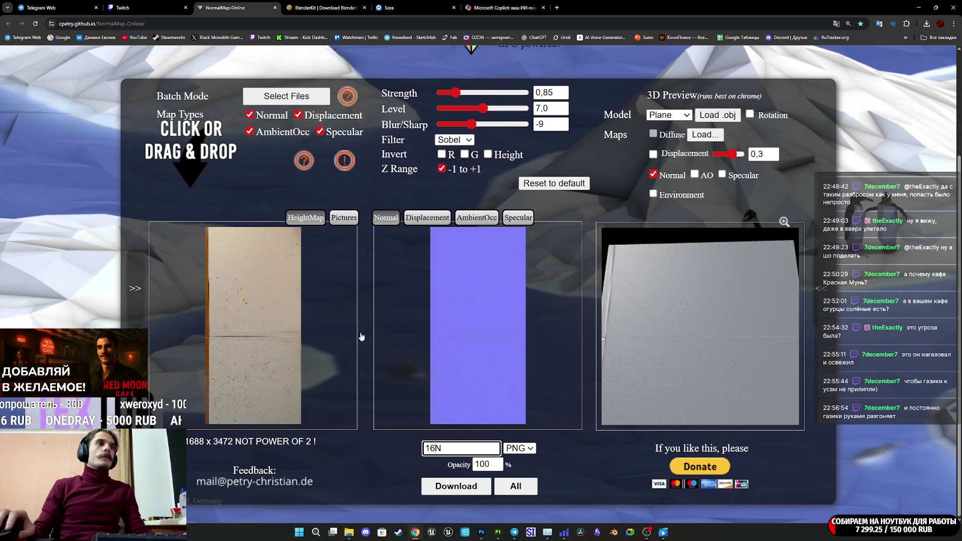
Download the generated normal map as 16N.png and return to Substance Painter
{"action": "left_click", "coordinate": [456, 486]}
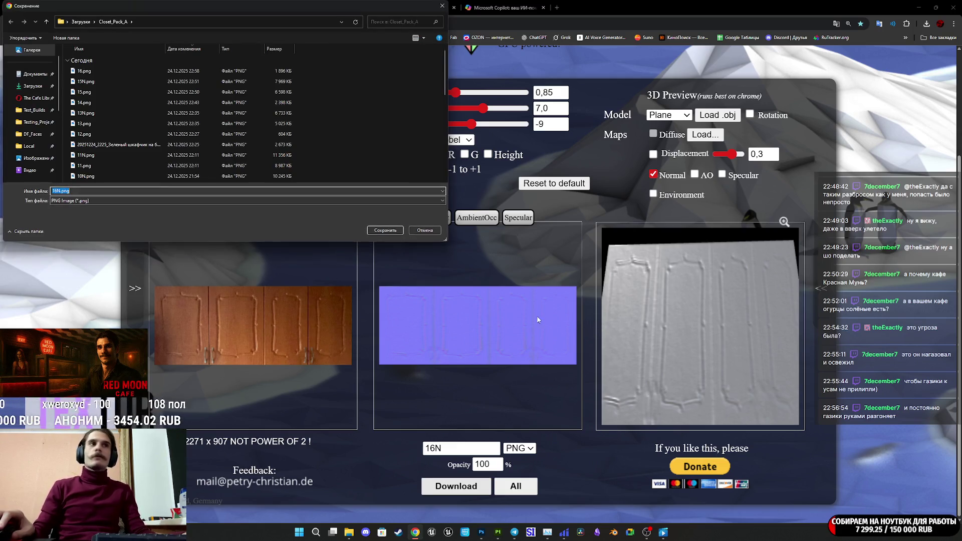
{"action": "left_click", "coordinate": [384, 230]}
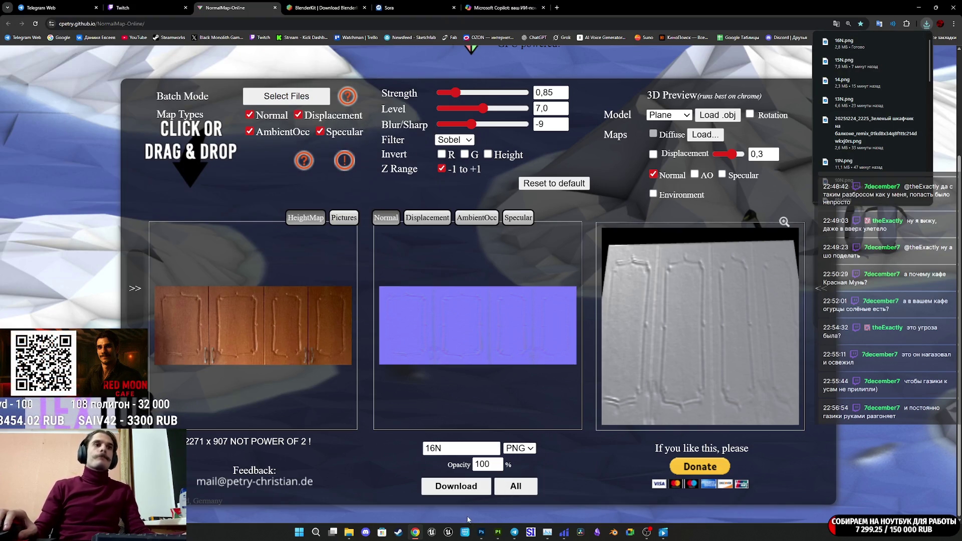
{"action": "mouse_move", "coordinate": [478, 536]}
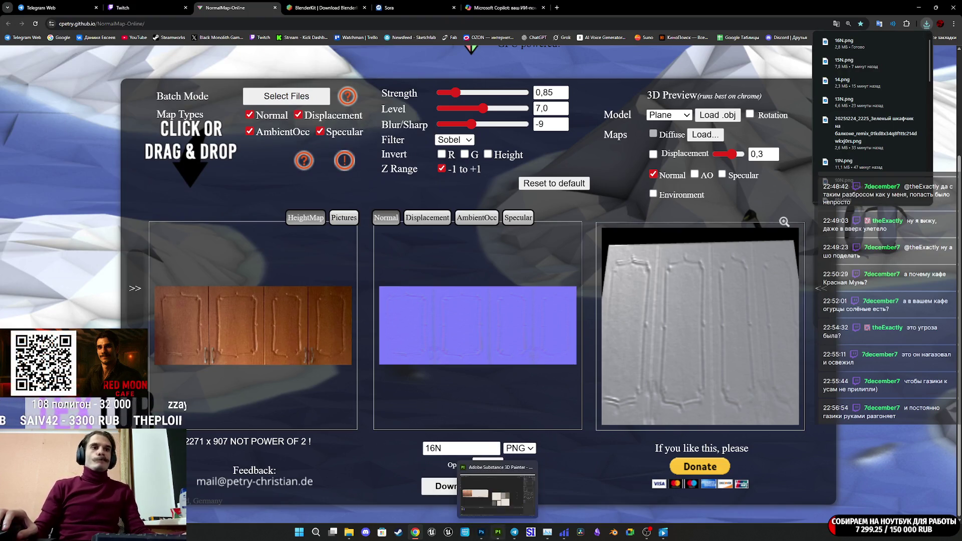
{"action": "left_click", "coordinate": [496, 536]}
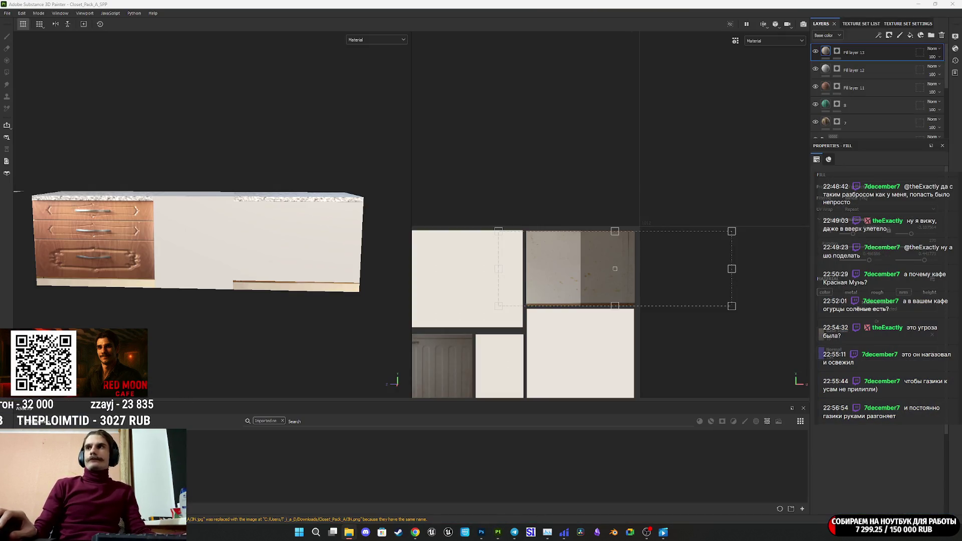
Import 16.png and 16N.png as textures into the Closet_Pack_A_SPP project
{"action": "mouse_move", "coordinate": [960, 374]}
{"action": "left_mouse_down"}
{"action": "mouse_move", "coordinate": [866, 376]}
{"action": "mouse_move", "coordinate": [659, 452]}
{"action": "left_mouse_up"}
{"action": "left_click", "coordinate": [581, 191]}
{"action": "left_click", "coordinate": [594, 214]}
{"action": "left_click", "coordinate": [577, 202]}
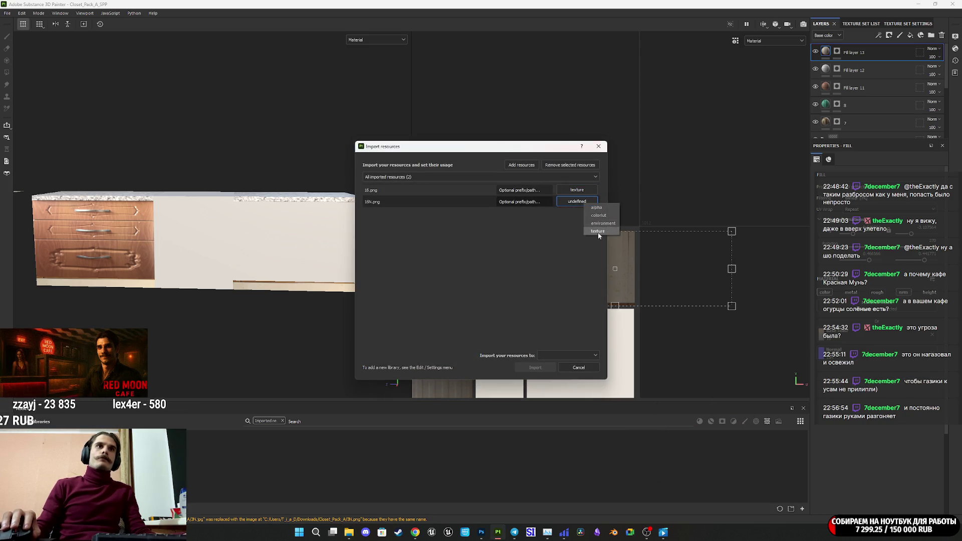
{"action": "left_click", "coordinate": [594, 225]}
{"action": "left_click", "coordinate": [573, 355]}
{"action": "left_click", "coordinate": [539, 374]}
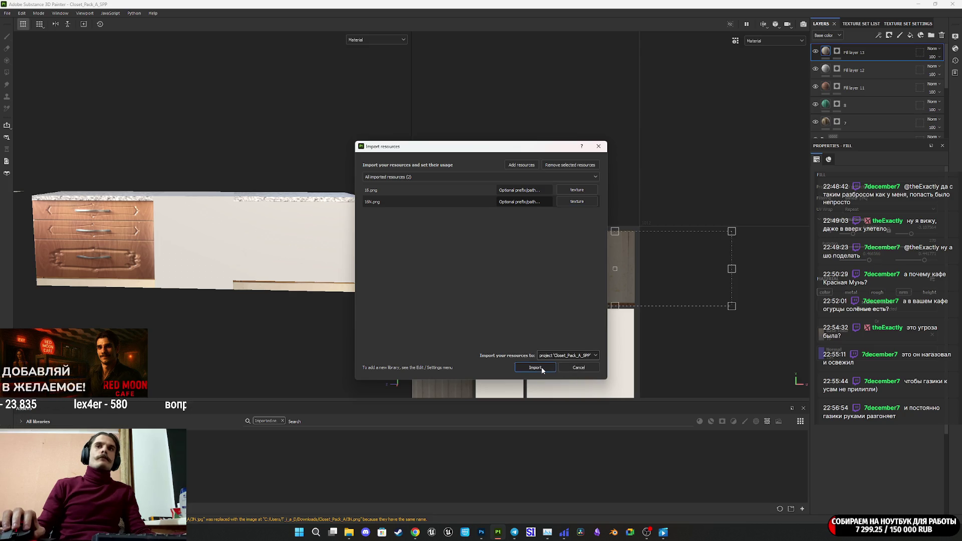
{"action": "left_click", "coordinate": [535, 367]}
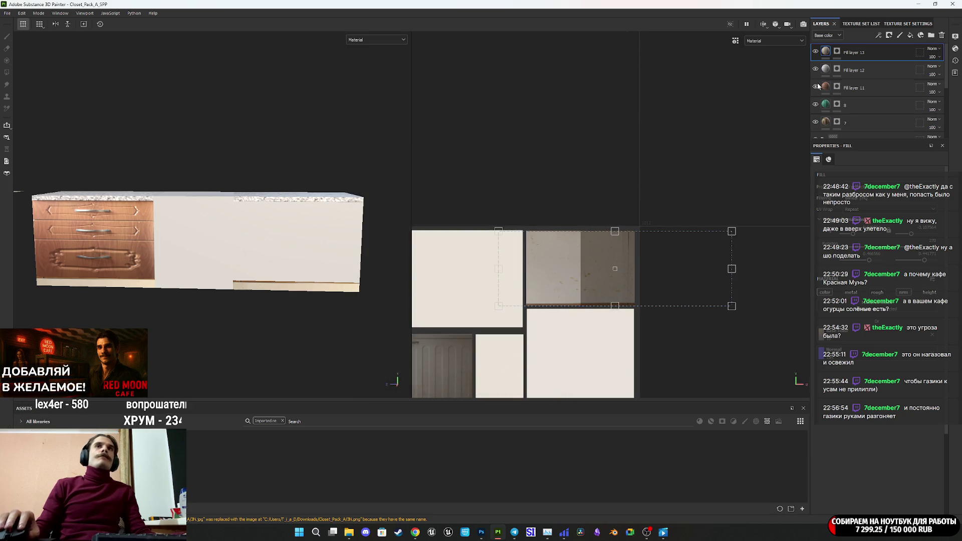
Add Fill layer 14 with a white mask and select its content for editing
{"action": "left_click", "coordinate": [911, 35]}
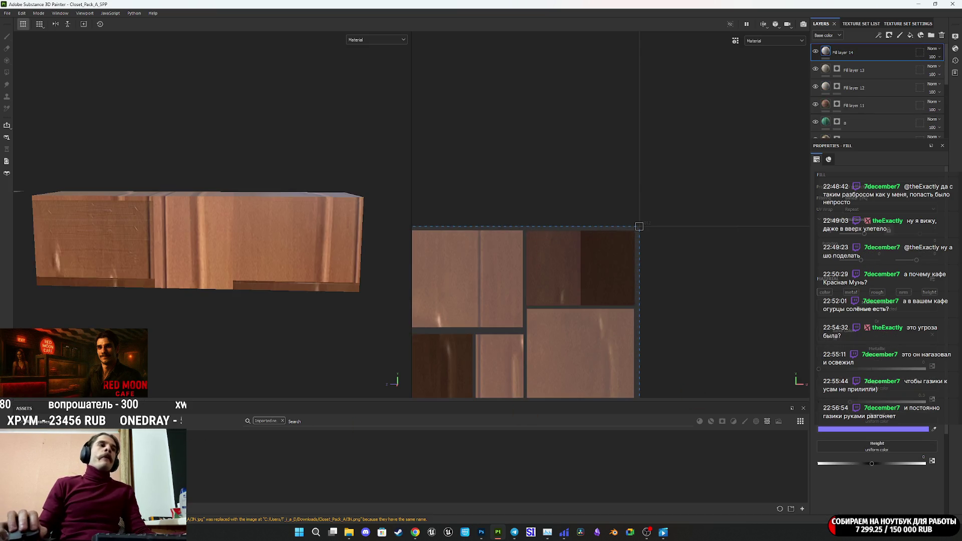
{"action": "scroll", "coordinate": [877, 310], "scroll_direction": "down", "scroll_amount": 2}
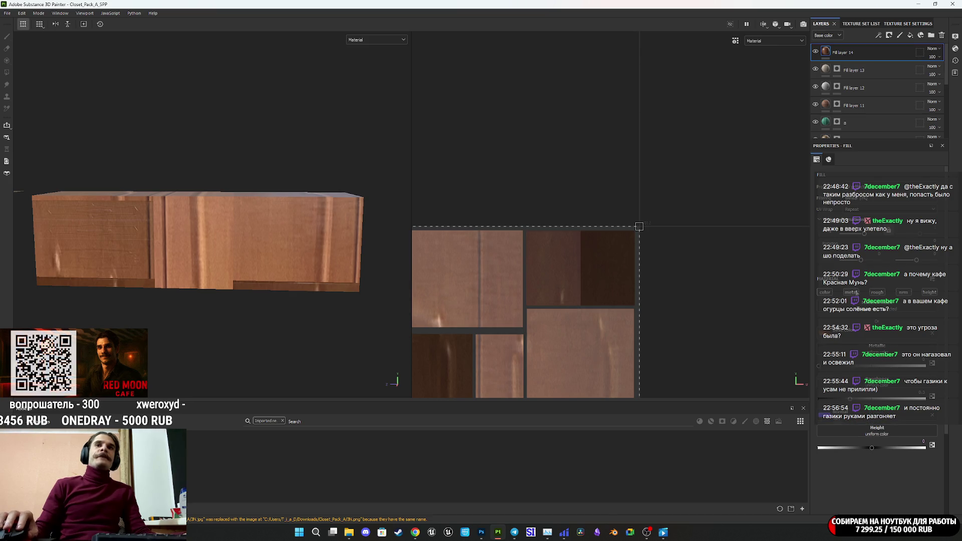
{"action": "right_click", "coordinate": [829, 51]}
{"action": "left_click", "coordinate": [832, 54]}
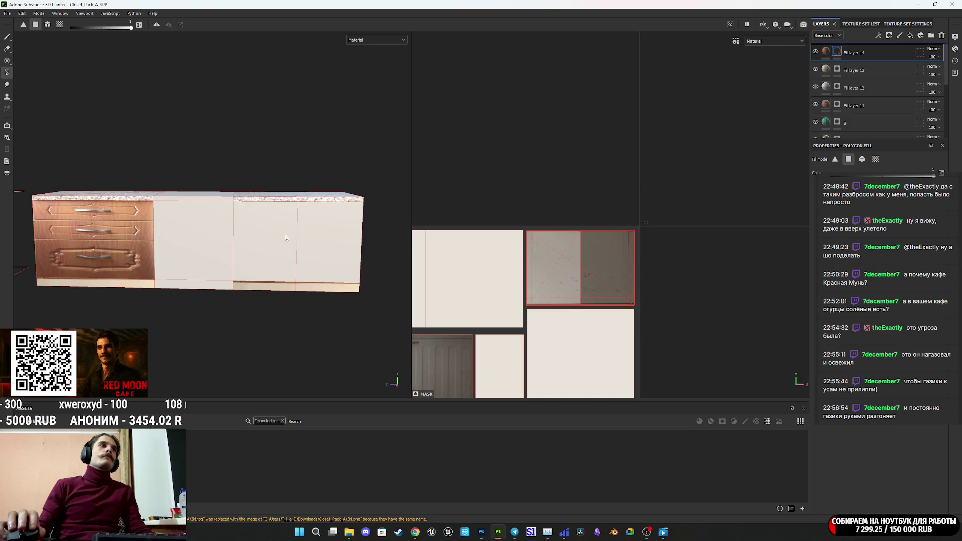
{"action": "scroll", "coordinate": [285, 238], "scroll_direction": "down", "scroll_amount": 3}
{"action": "middle_click_drag", "start_coordinate": [225, 239], "coordinate": [284, 270], "text": "alt"}
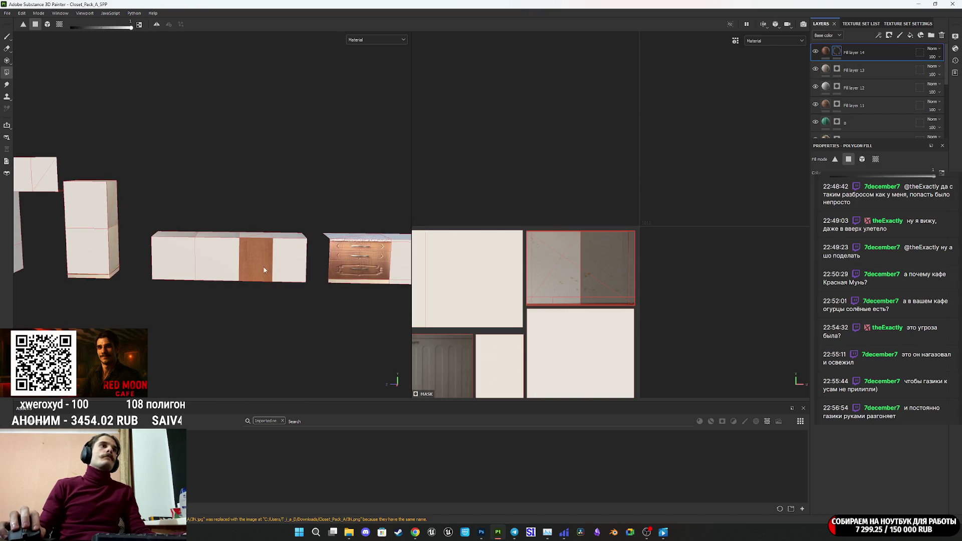
{"action": "left_click", "coordinate": [824, 51]}
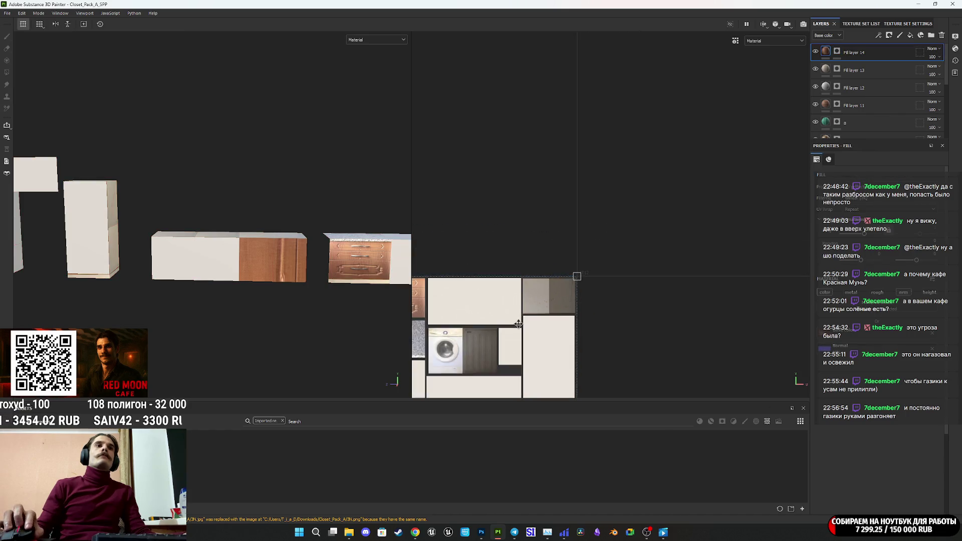
Shrink the fill projection box toward the door photo and align its right edge
{"action": "middle_click_drag", "start_coordinate": [512, 324], "coordinate": [593, 185]}
{"action": "scroll", "coordinate": [543, 283], "scroll_direction": "down", "scroll_amount": 2}
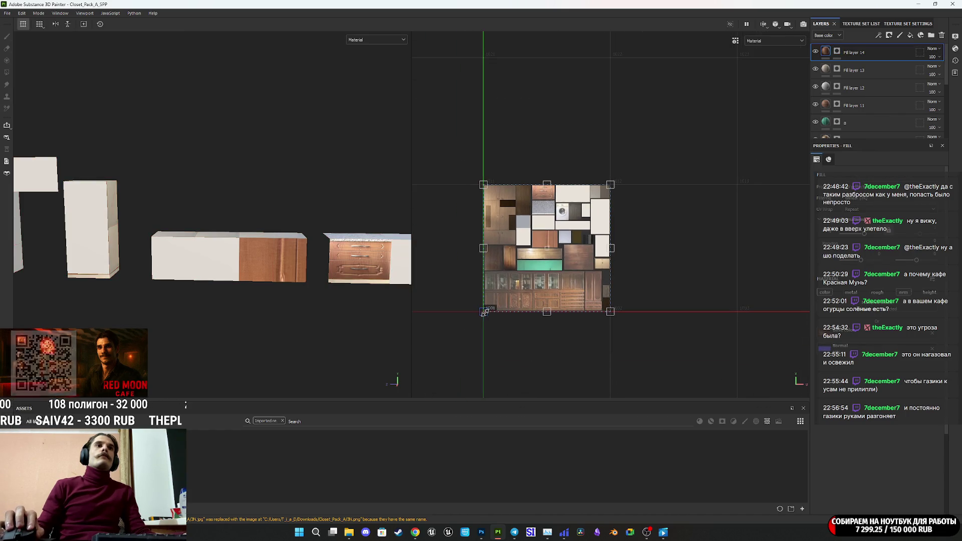
{"action": "scroll", "coordinate": [551, 244], "scroll_direction": "up", "scroll_amount": 5}
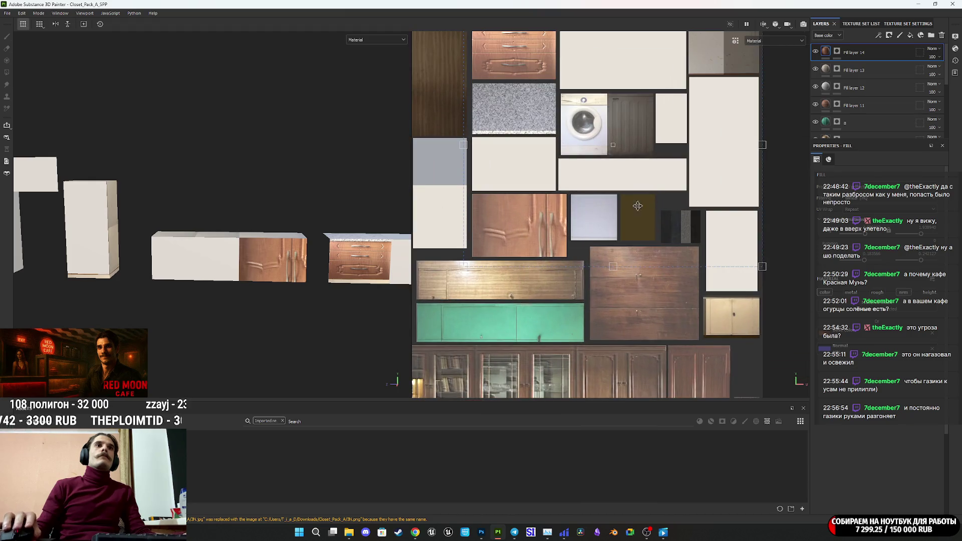
{"action": "scroll", "coordinate": [734, 96], "scroll_direction": "down", "scroll_amount": 2}
{"action": "left_click_drag", "start_coordinate": [748, 60], "coordinate": [651, 146]}
{"action": "scroll", "coordinate": [664, 106], "scroll_direction": "up", "scroll_amount": 5}
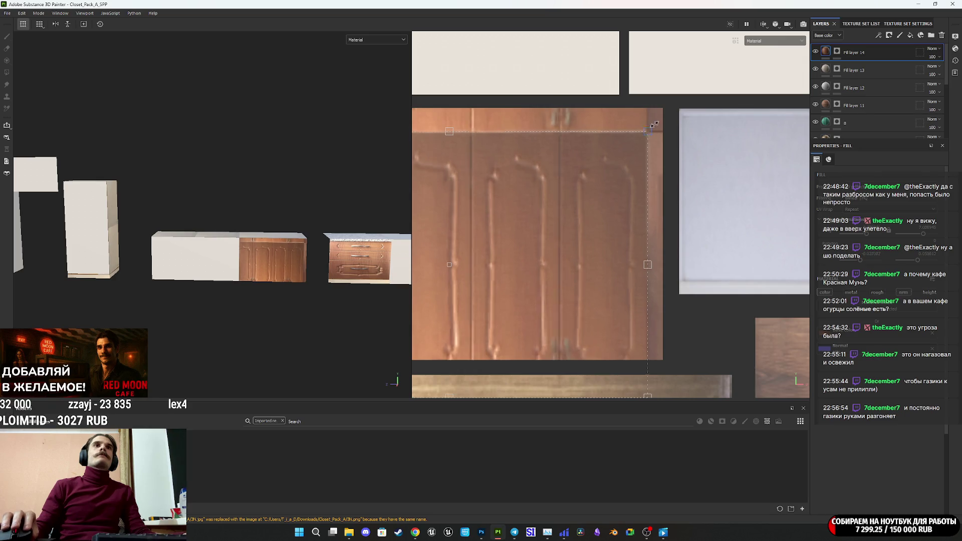
{"action": "scroll", "coordinate": [665, 108], "scroll_direction": "up", "scroll_amount": 3}
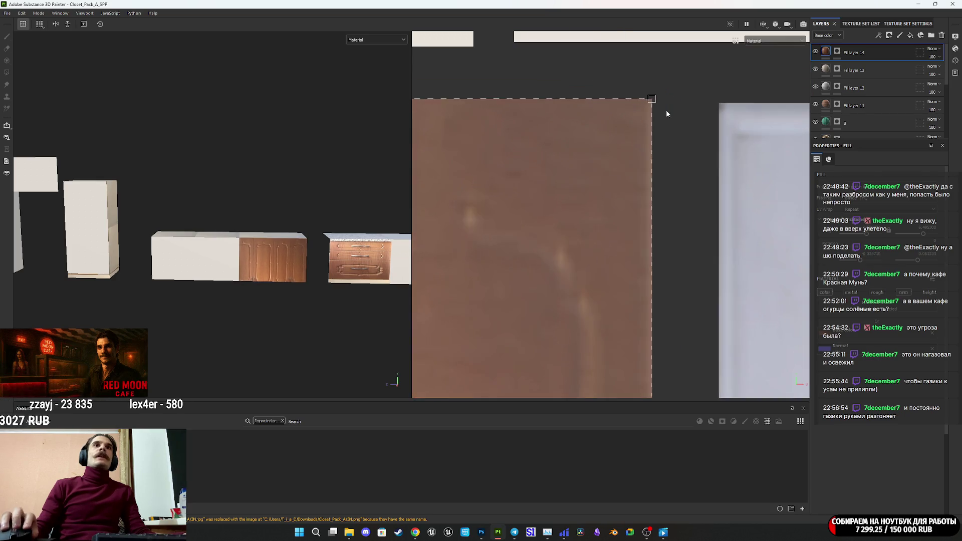
{"action": "left_click_drag", "start_coordinate": [637, 96], "coordinate": [641, 96]}
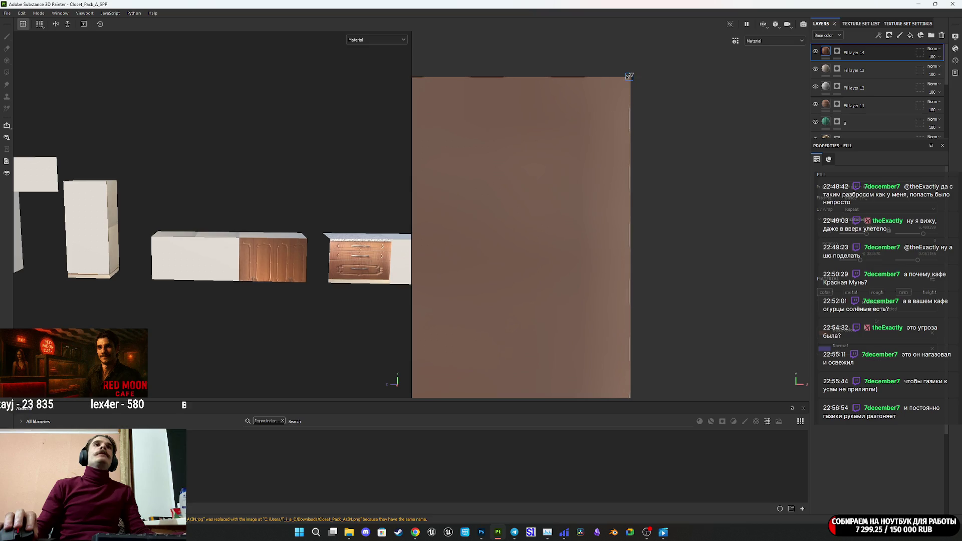
{"action": "scroll", "coordinate": [631, 103], "scroll_direction": "down", "scroll_amount": 8}
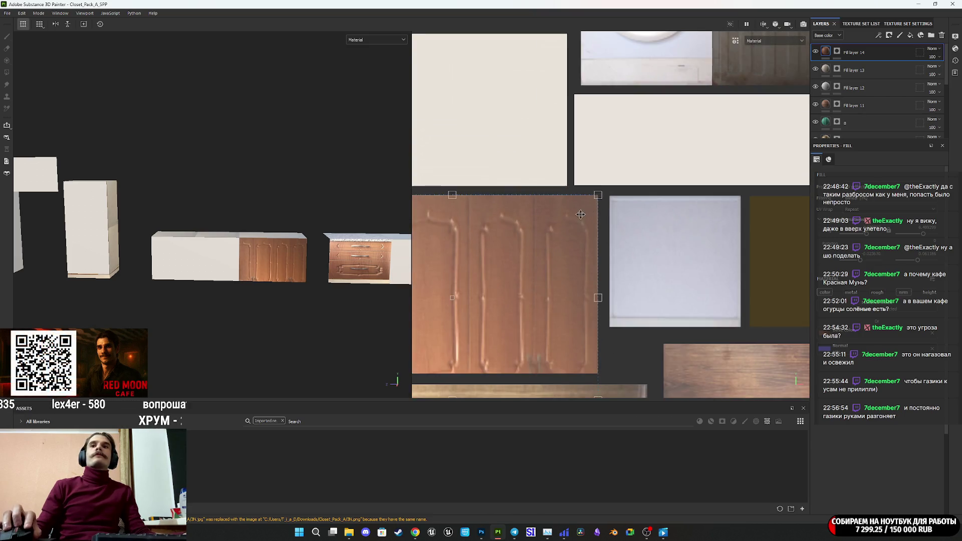
Move the projection's bottom-left corner inward and stretch it to cover two doors
{"action": "middle_click_drag", "start_coordinate": [530, 236], "coordinate": [669, 195]}
{"action": "scroll", "coordinate": [594, 239], "scroll_direction": "up", "scroll_amount": 3}
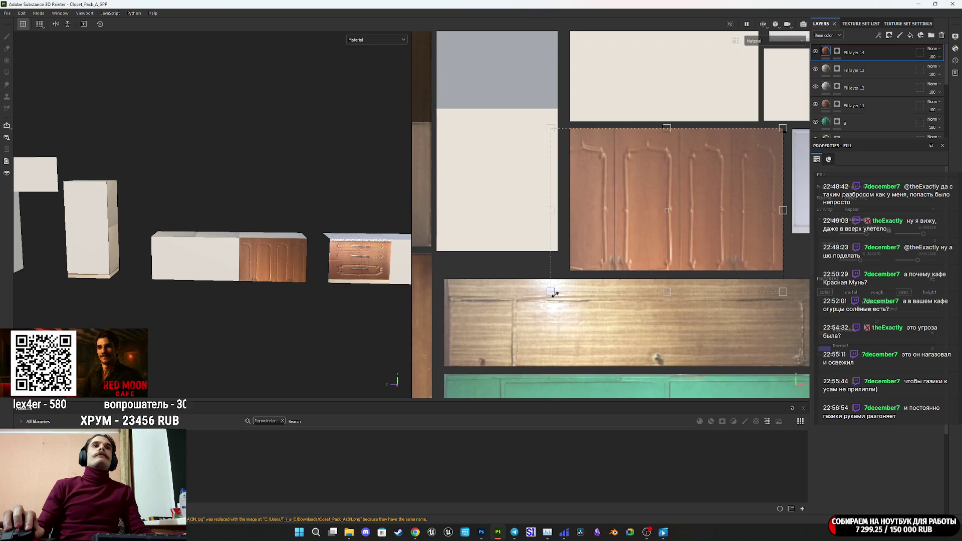
{"action": "scroll", "coordinate": [554, 295], "scroll_direction": "up", "scroll_amount": 6}
{"action": "left_click_drag", "start_coordinate": [555, 257], "coordinate": [592, 257]}
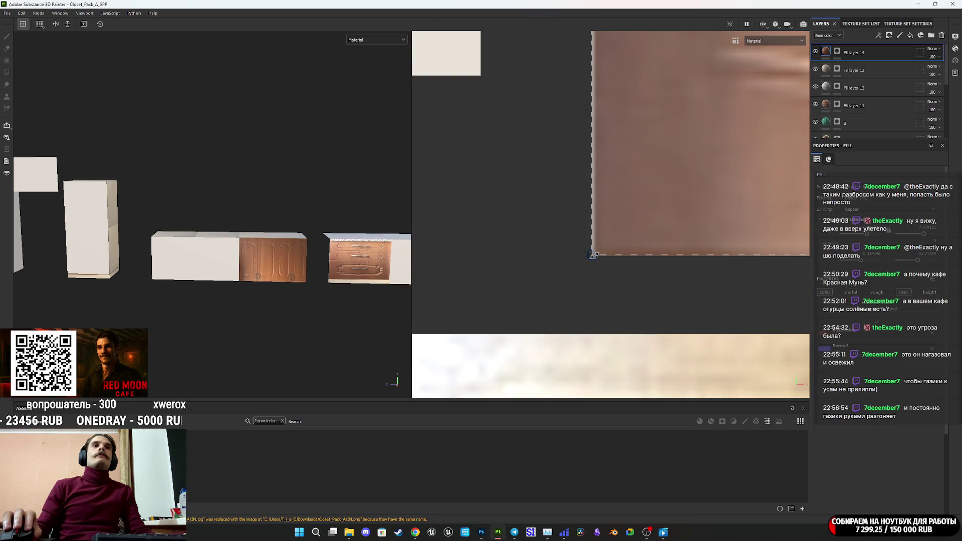
{"action": "scroll", "coordinate": [586, 266], "scroll_direction": "down", "scroll_amount": 4}
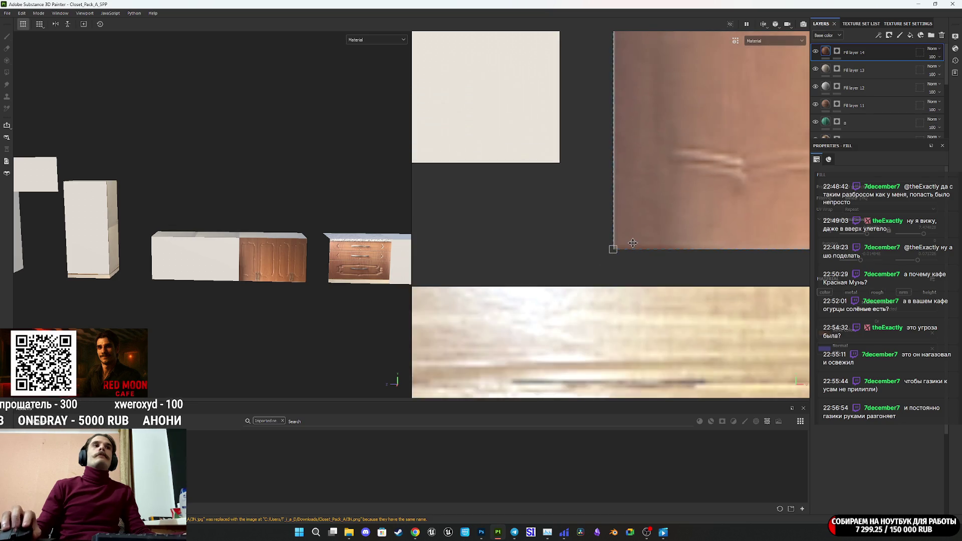
{"action": "scroll", "coordinate": [585, 265], "scroll_direction": "down", "scroll_amount": 5}
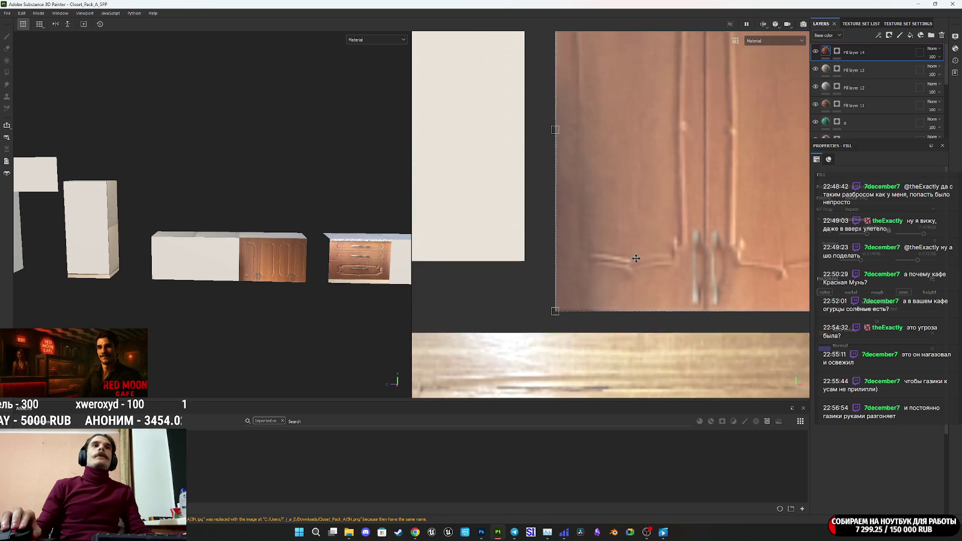
{"action": "left_click_drag", "start_coordinate": [580, 230], "coordinate": [354, 265]}
{"action": "scroll", "coordinate": [267, 273], "scroll_direction": "up", "scroll_amount": 5}
Orbit the 3D view to check the two textured cabinet doors from above
{"action": "mouse_move", "coordinate": [268, 263]}
{"action": "left_mouse_down", "text": "alt"}
{"action": "mouse_move", "coordinate": [296, 211]}
{"action": "mouse_move", "coordinate": [271, 229]}
{"action": "left_mouse_up", "text": "alt"}
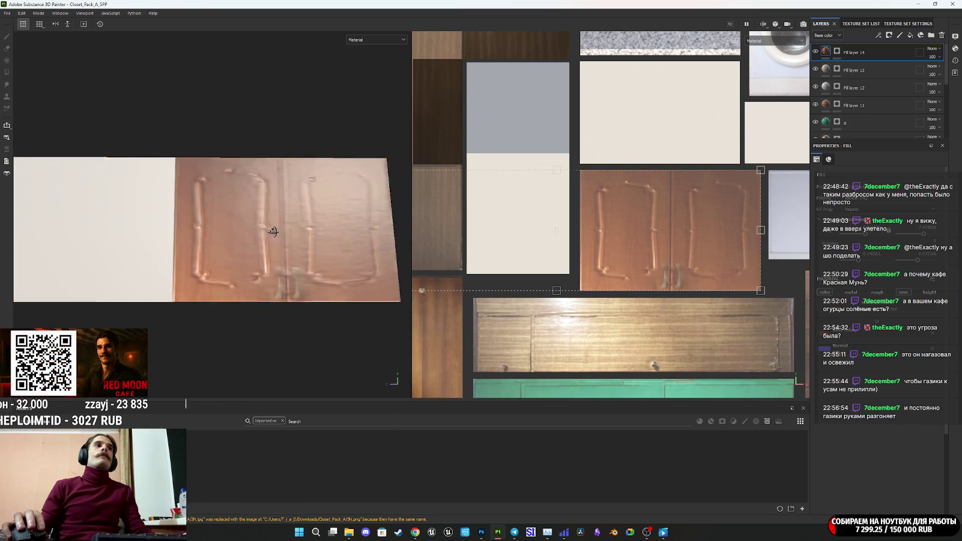
{"action": "scroll", "coordinate": [271, 229], "scroll_direction": "down", "scroll_amount": 5}
{"action": "mouse_move", "coordinate": [260, 264]}
{"action": "left_mouse_down", "text": "alt"}
{"action": "mouse_move", "coordinate": [232, 307]}
{"action": "mouse_move", "coordinate": [271, 284]}
{"action": "mouse_move", "coordinate": [270, 294]}
{"action": "mouse_move", "coordinate": [270, 266]}
{"action": "mouse_move", "coordinate": [296, 262]}
{"action": "mouse_move", "coordinate": [271, 270]}
{"action": "mouse_move", "coordinate": [300, 182]}
{"action": "mouse_move", "coordinate": [296, 161]}
{"action": "left_mouse_up", "text": "alt"}
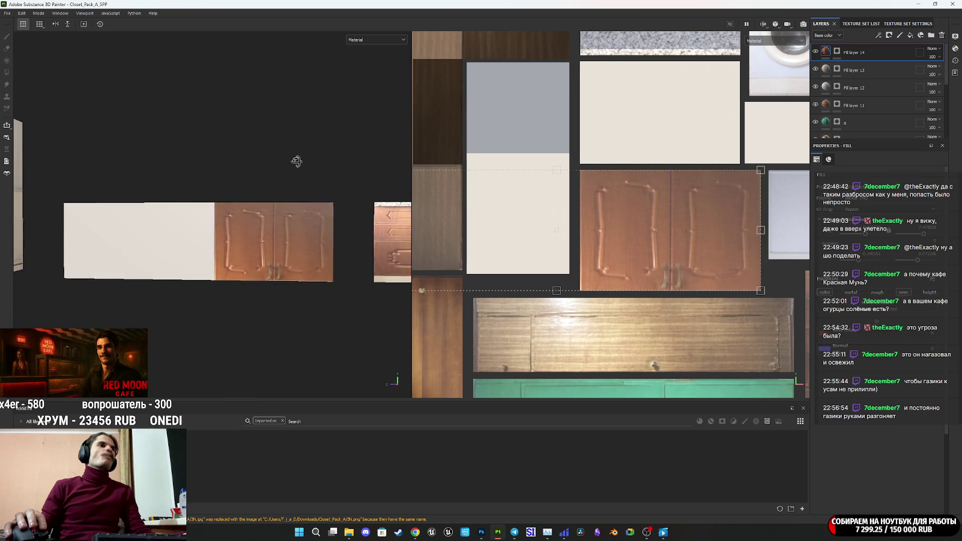
{"action": "scroll", "coordinate": [599, 238], "scroll_direction": "down", "scroll_amount": 2}
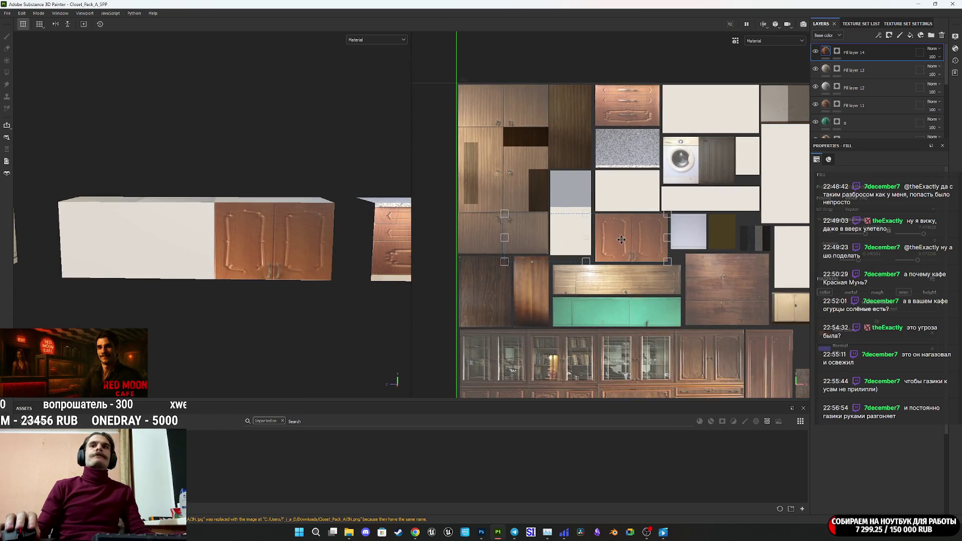
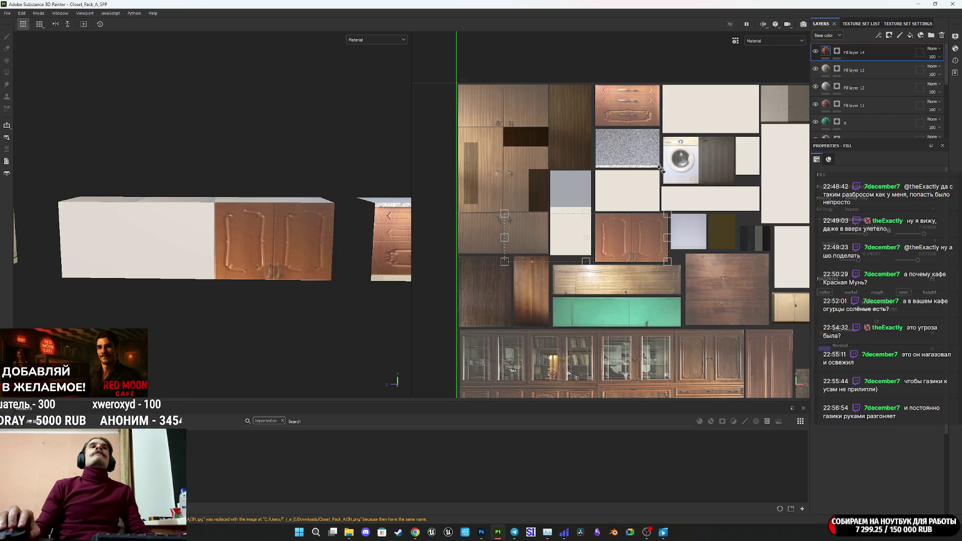
Duplicate Fill layer 14, clear the copy's mask, and polygon-fill the two white cabinet panels
{"action": "key", "text": "ctrl+d"}
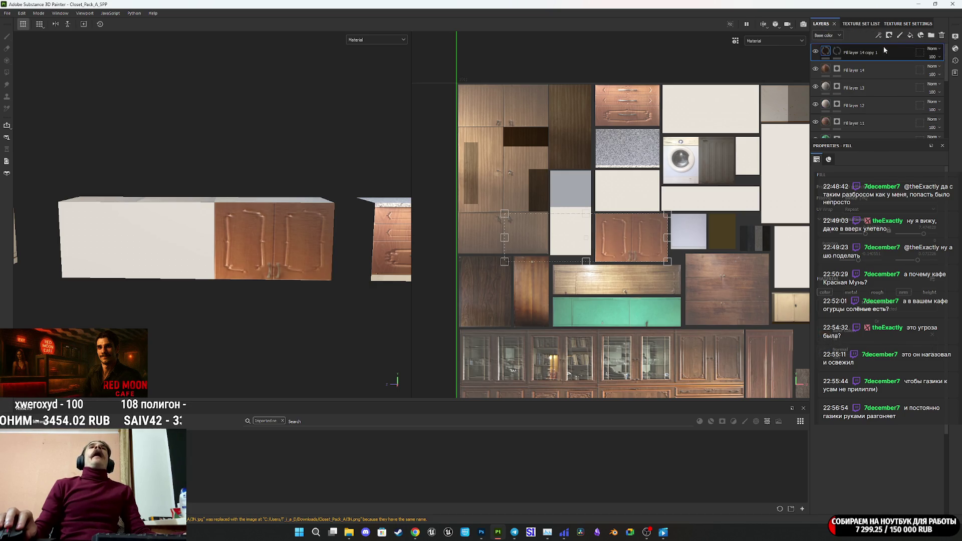
{"action": "left_click", "coordinate": [837, 51]}
{"action": "right_click", "coordinate": [837, 51]}
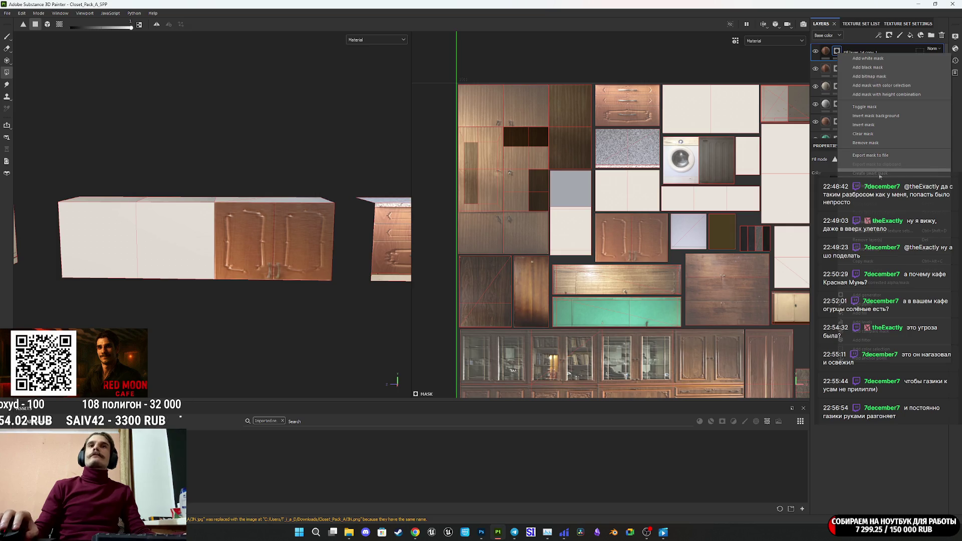
{"action": "left_click", "coordinate": [875, 134]}
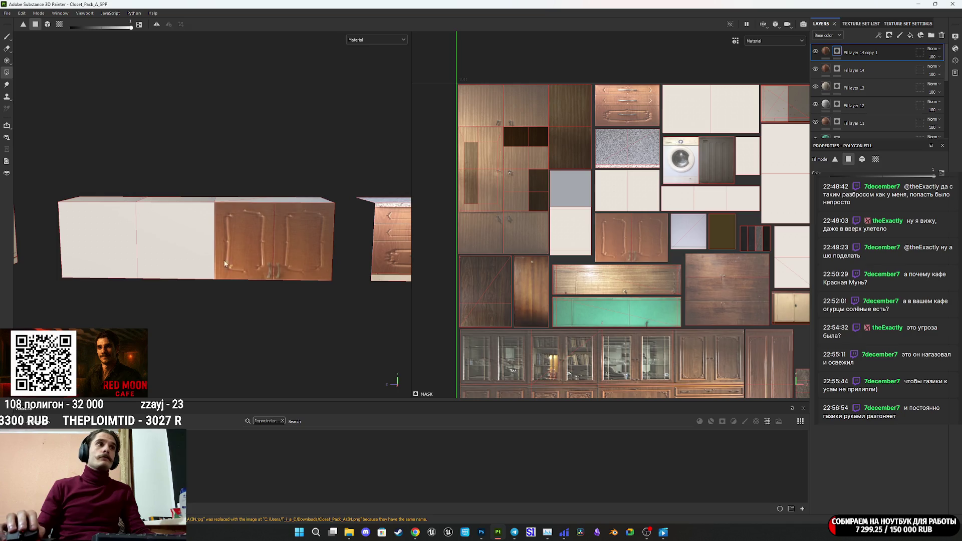
{"action": "left_click", "coordinate": [168, 262]}
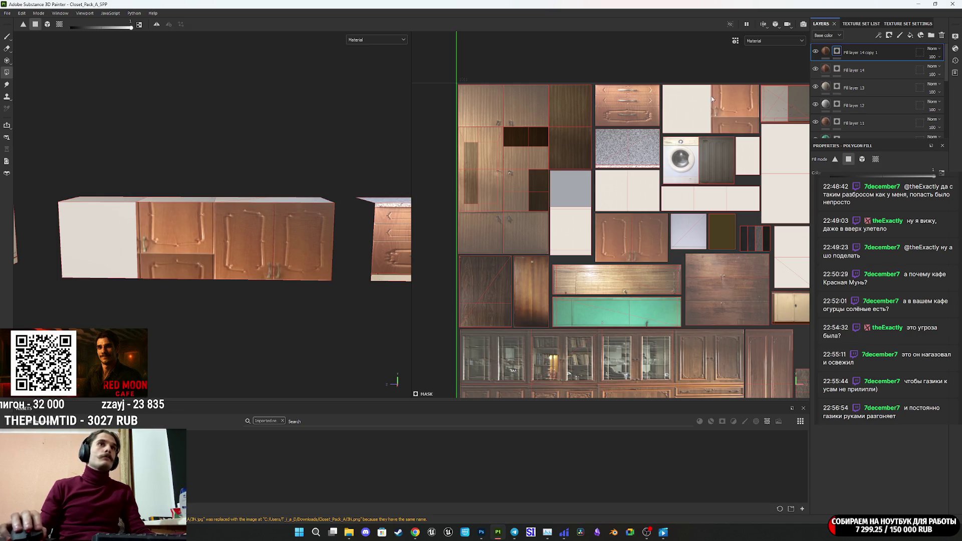
{"action": "left_click", "coordinate": [682, 118]}
Move the fill projection onto the door image and widen it to cover both doors
{"action": "left_click", "coordinate": [826, 51]}
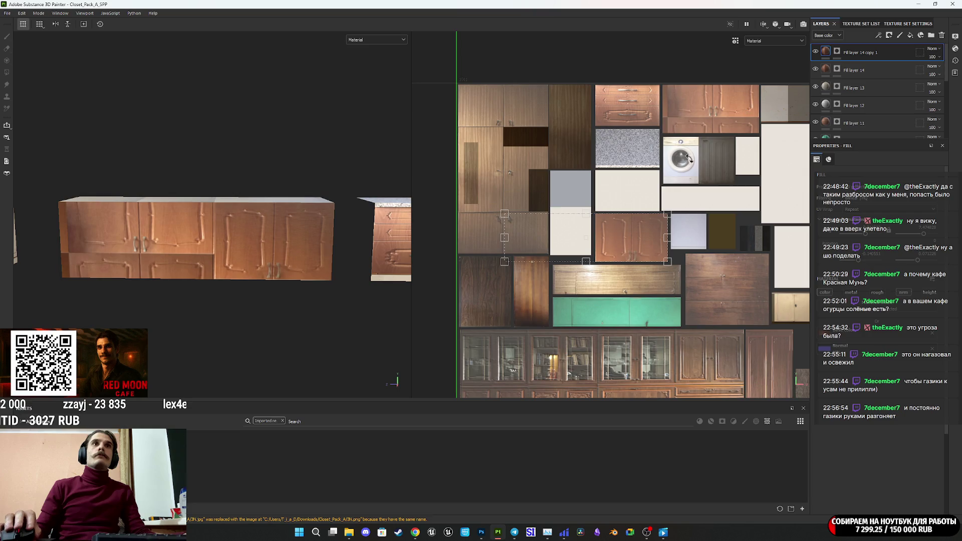
{"action": "left_click_drag", "start_coordinate": [629, 233], "coordinate": [785, 105]}
{"action": "scroll", "coordinate": [700, 101], "scroll_direction": "up", "scroll_amount": 5}
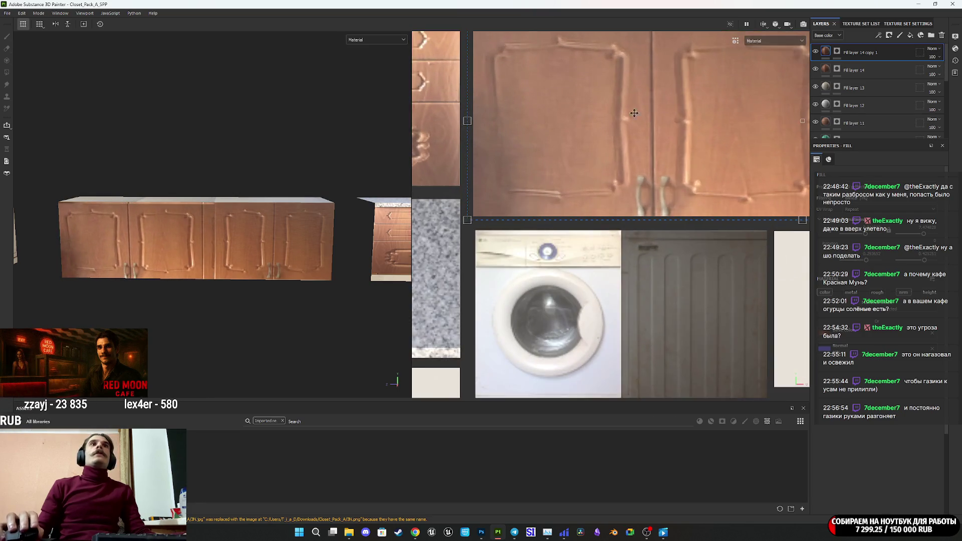
{"action": "scroll", "coordinate": [596, 190], "scroll_direction": "up", "scroll_amount": 3}
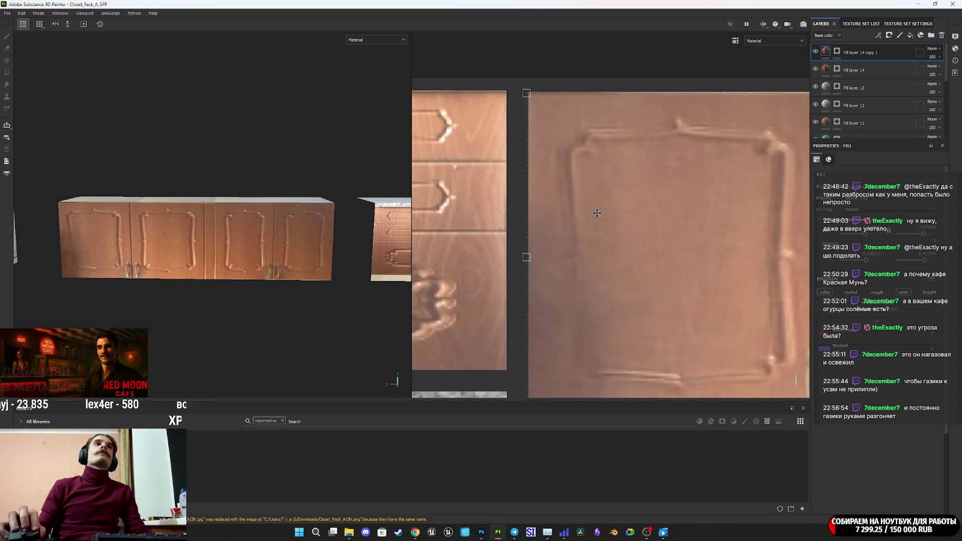
{"action": "scroll", "coordinate": [600, 212], "scroll_direction": "down", "scroll_amount": 5}
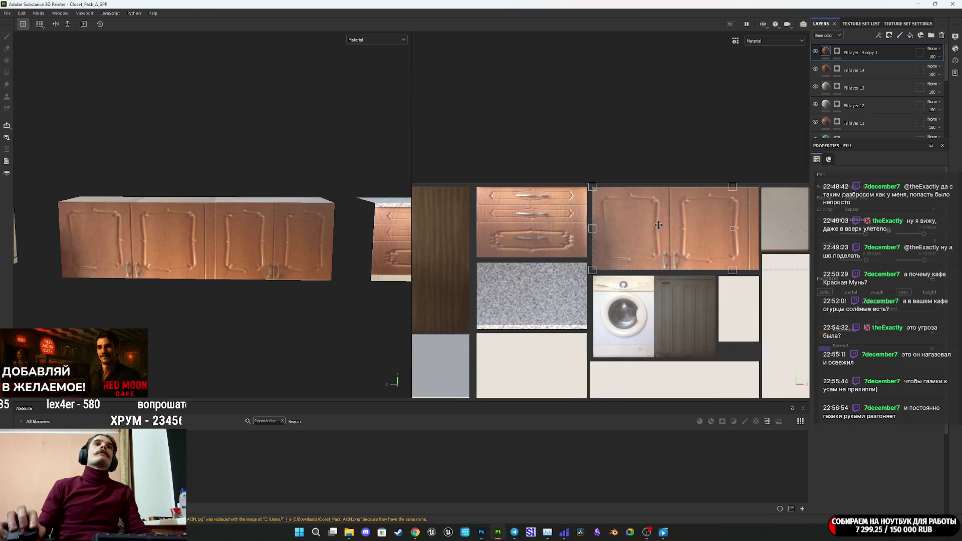
{"action": "scroll", "coordinate": [652, 231], "scroll_direction": "up", "scroll_amount": 2}
{"action": "left_click_drag", "start_coordinate": [722, 241], "coordinate": [740, 239]}
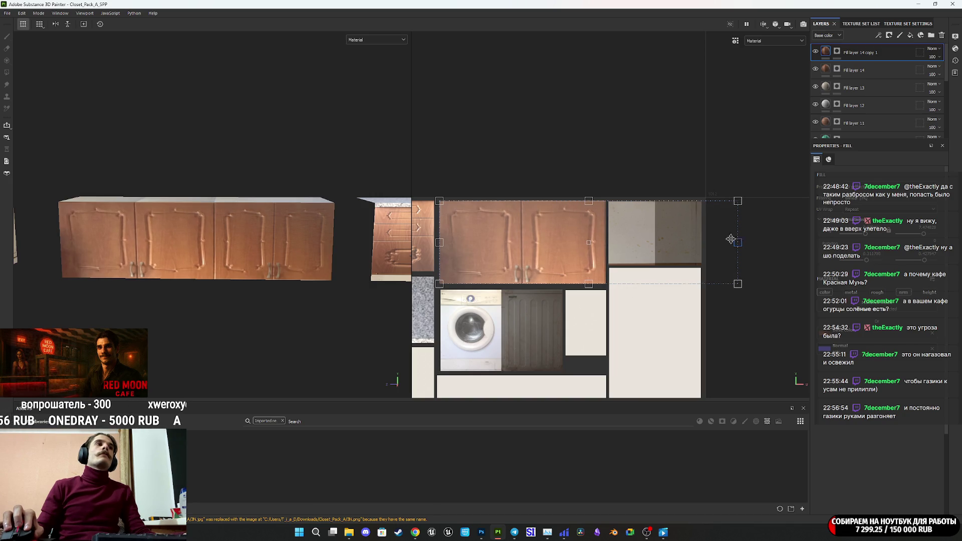
Check the wall cabinet from the front, frame the base cabinet, and duplicate the door fill layer again
{"action": "scroll", "coordinate": [300, 231], "scroll_direction": "down", "scroll_amount": 5}
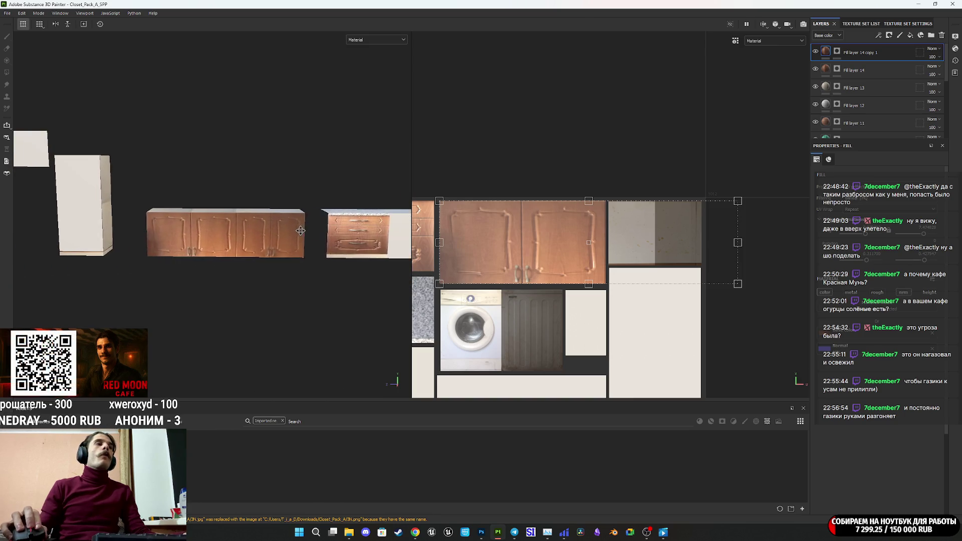
{"action": "mouse_move", "coordinate": [300, 231]}
{"action": "left_mouse_down", "text": "alt"}
{"action": "mouse_move", "coordinate": [233, 240]}
{"action": "mouse_move", "coordinate": [271, 238]}
{"action": "mouse_move", "coordinate": [278, 306]}
{"action": "left_mouse_up", "text": "alt"}
{"action": "scroll", "coordinate": [240, 239], "scroll_direction": "up", "scroll_amount": 3}
{"action": "scroll", "coordinate": [280, 239], "scroll_direction": "up", "scroll_amount": 3}
{"action": "scroll", "coordinate": [284, 242], "scroll_direction": "down", "scroll_amount": 5}
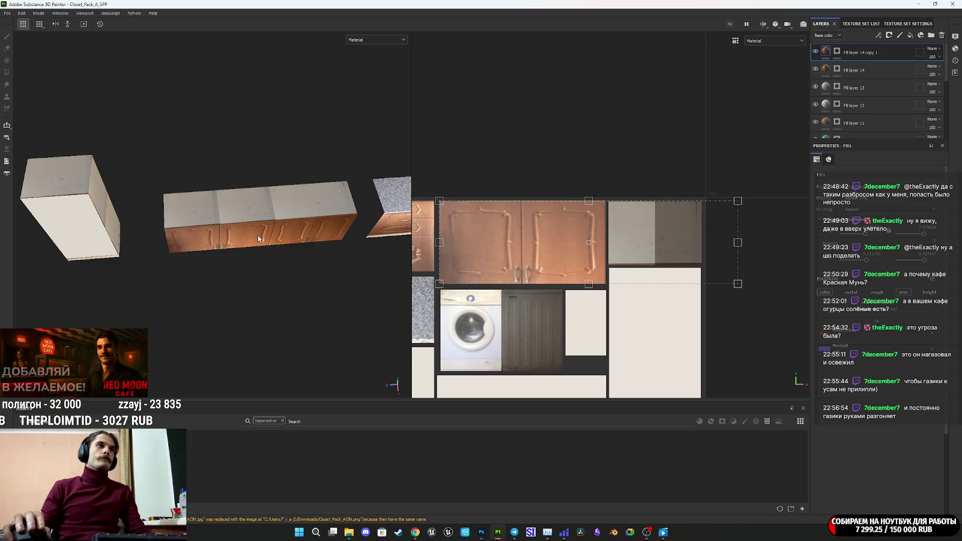
{"action": "mouse_move", "coordinate": [271, 239]}
{"action": "left_mouse_down", "text": "alt"}
{"action": "mouse_move", "coordinate": [283, 141]}
{"action": "mouse_move", "coordinate": [239, 135]}
{"action": "mouse_move", "coordinate": [284, 128]}
{"action": "mouse_move", "coordinate": [276, 199]}
{"action": "left_mouse_up", "text": "alt"}
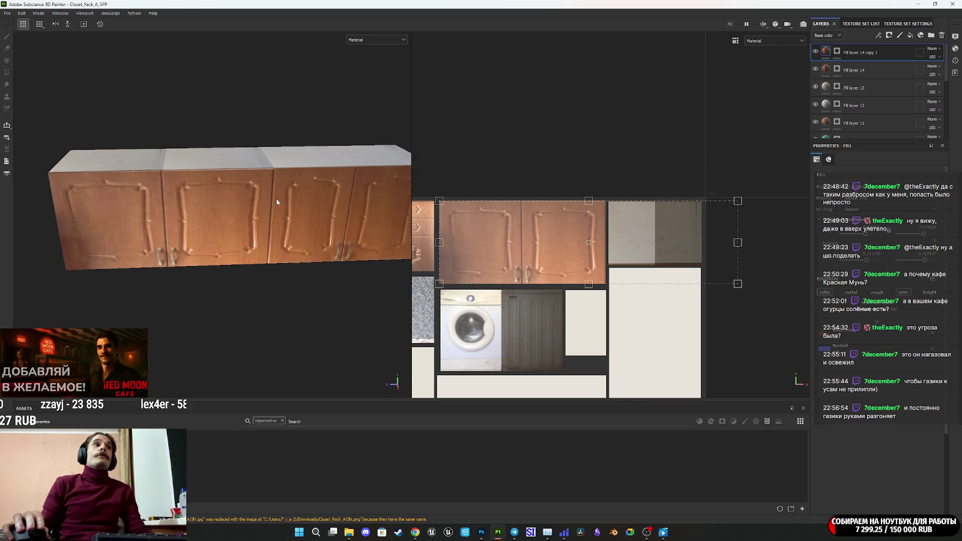
{"action": "scroll", "coordinate": [276, 198], "scroll_direction": "down", "scroll_amount": 3}
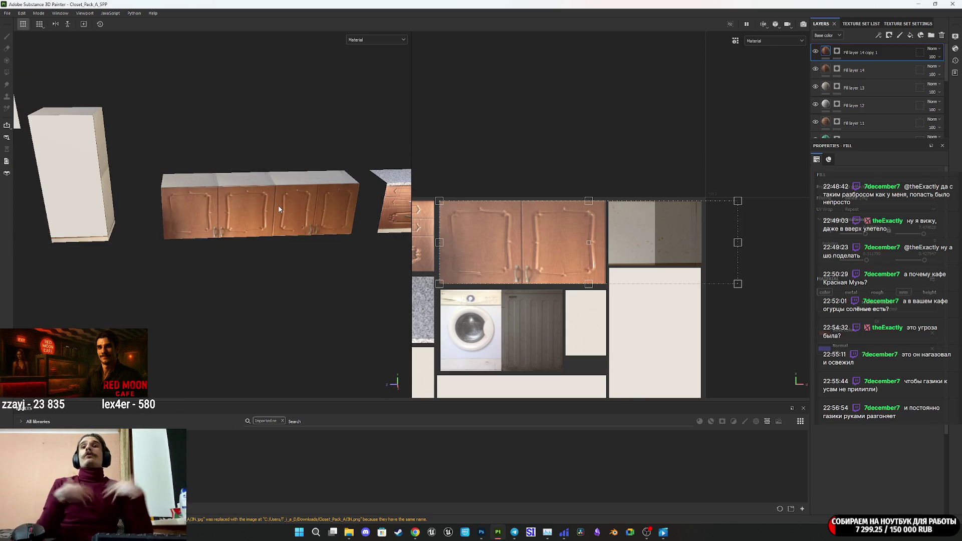
{"action": "scroll", "coordinate": [281, 216], "scroll_direction": "down", "scroll_amount": 3}
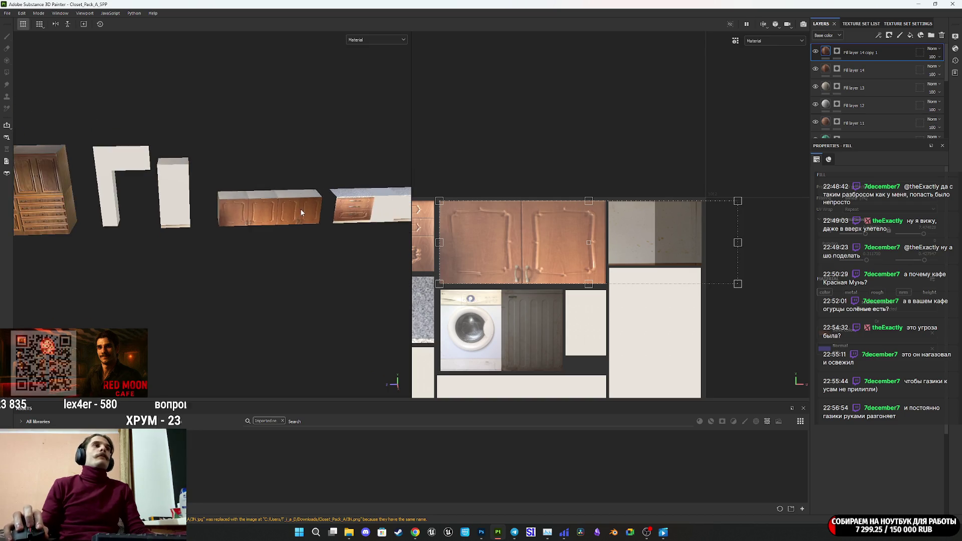
{"action": "mouse_move", "coordinate": [286, 227]}
{"action": "right_mouse_down", "text": "alt"}
{"action": "mouse_move", "coordinate": [319, 224]}
{"action": "mouse_move", "coordinate": [309, 198]}
{"action": "right_mouse_up", "text": "alt"}
{"action": "middle_click_drag", "start_coordinate": [310, 198], "coordinate": [214, 240], "text": "alt"}
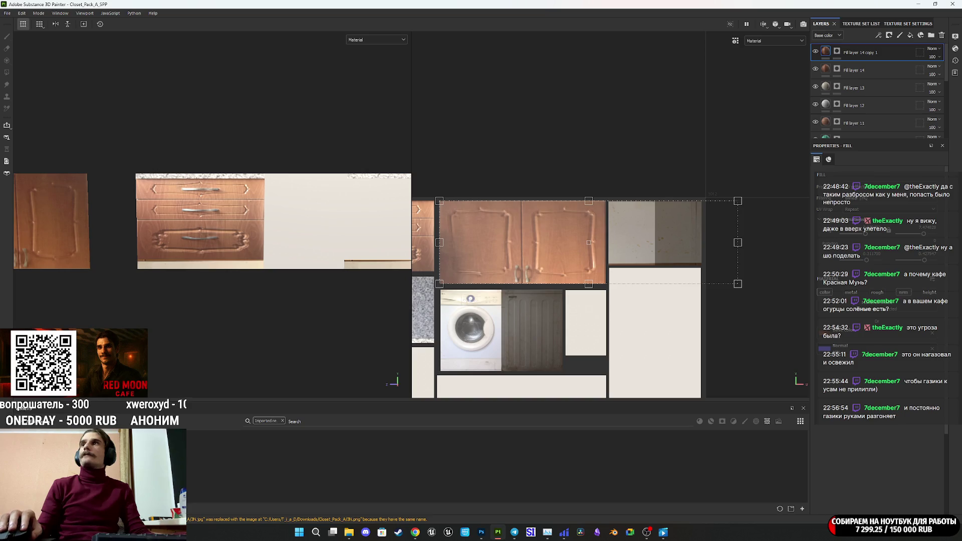
{"action": "key", "text": "ctrl+d"}
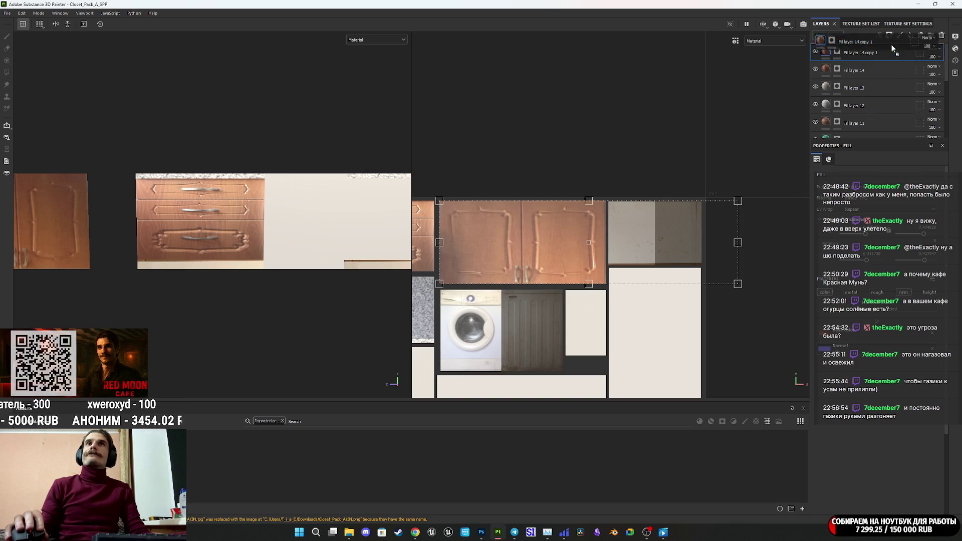
Clear the new layer's mask and polygon-fill the two blank base-cabinet faces
{"action": "right_click", "coordinate": [840, 52]}
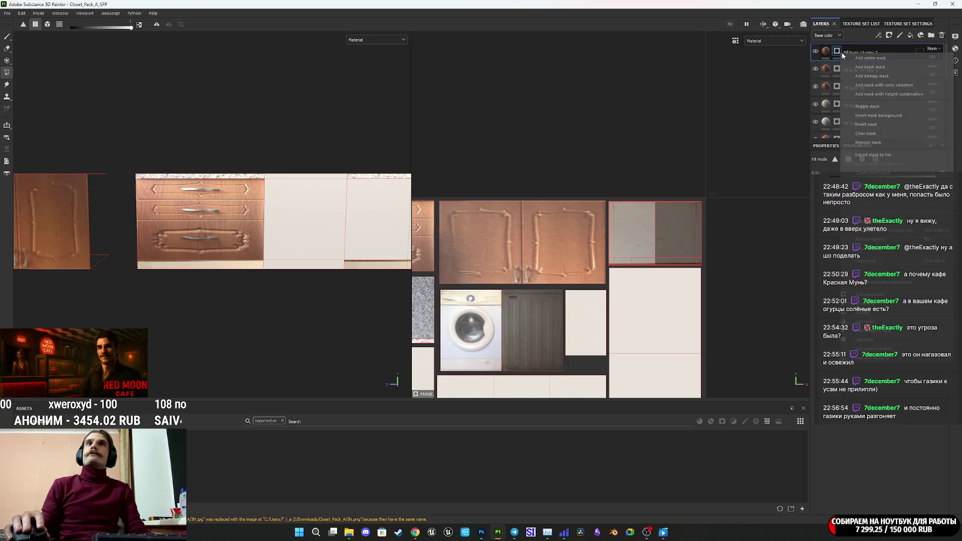
{"action": "left_click", "coordinate": [873, 134]}
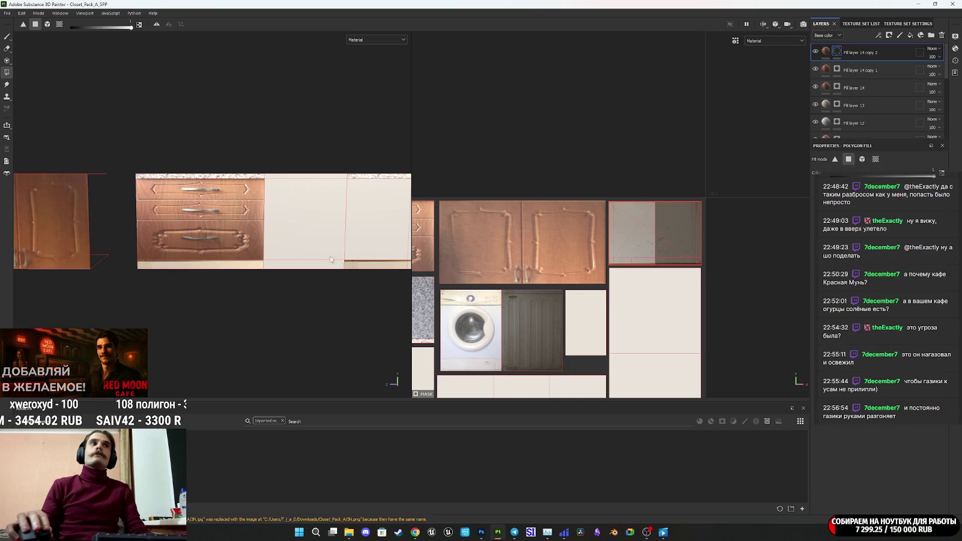
{"action": "mouse_move", "coordinate": [375, 235]}
{"action": "middle_mouse_down"}
{"action": "mouse_move", "coordinate": [256, 239]}
{"action": "mouse_move", "coordinate": [284, 250]}
{"action": "middle_mouse_up"}
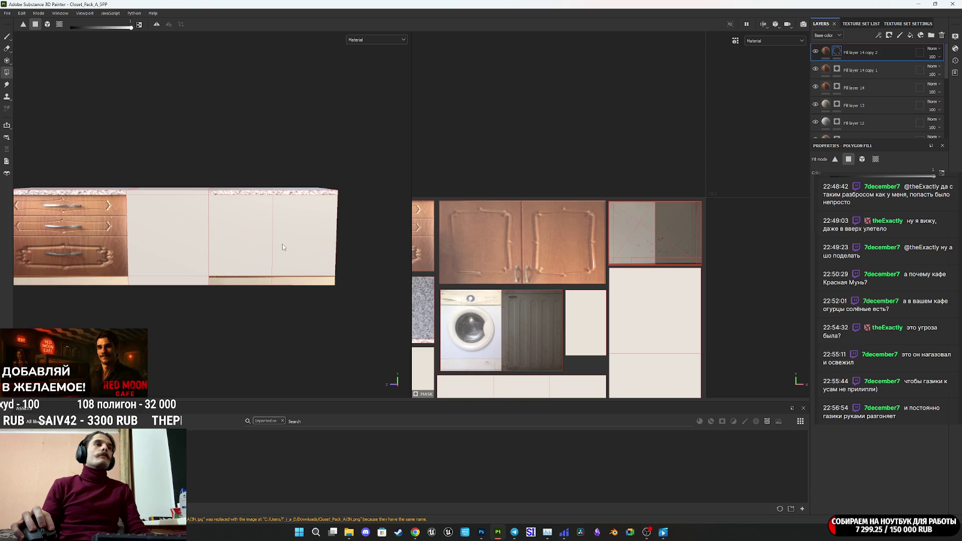
{"action": "left_click", "coordinate": [255, 243]}
{"action": "left_click", "coordinate": [295, 233]}
Move the projection box onto the door texture and stretch it vertically
{"action": "left_click", "coordinate": [826, 52]}
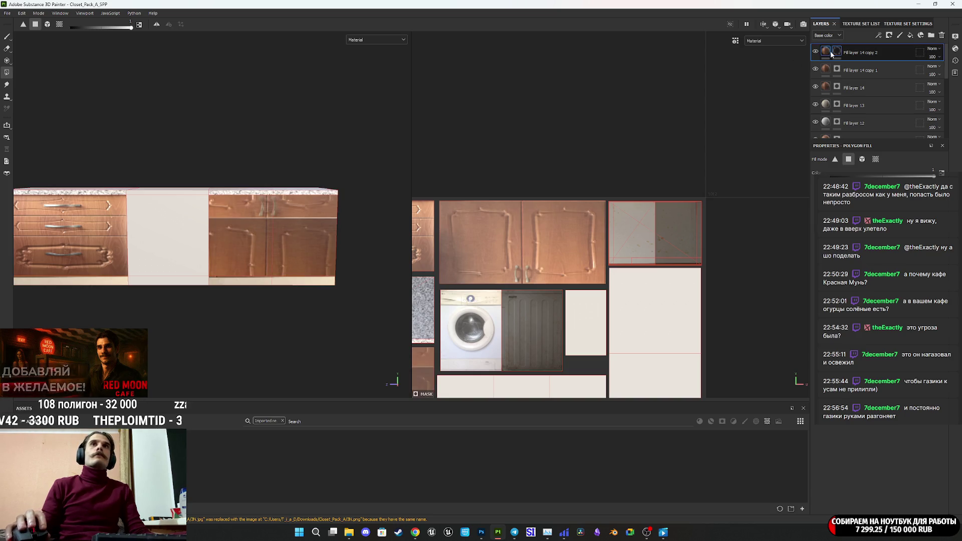
{"action": "scroll", "coordinate": [705, 199], "scroll_direction": "down", "scroll_amount": 4}
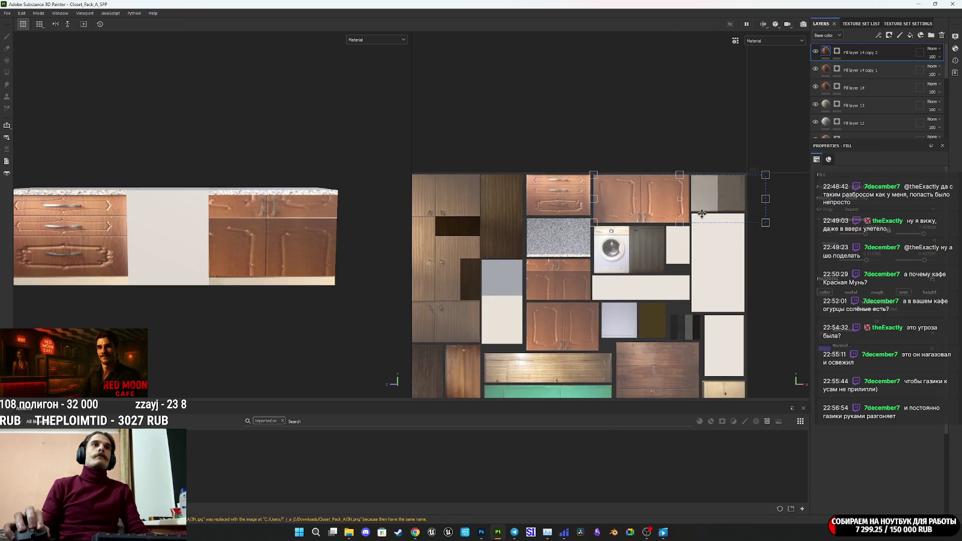
{"action": "left_click_drag", "start_coordinate": [706, 199], "coordinate": [554, 272]}
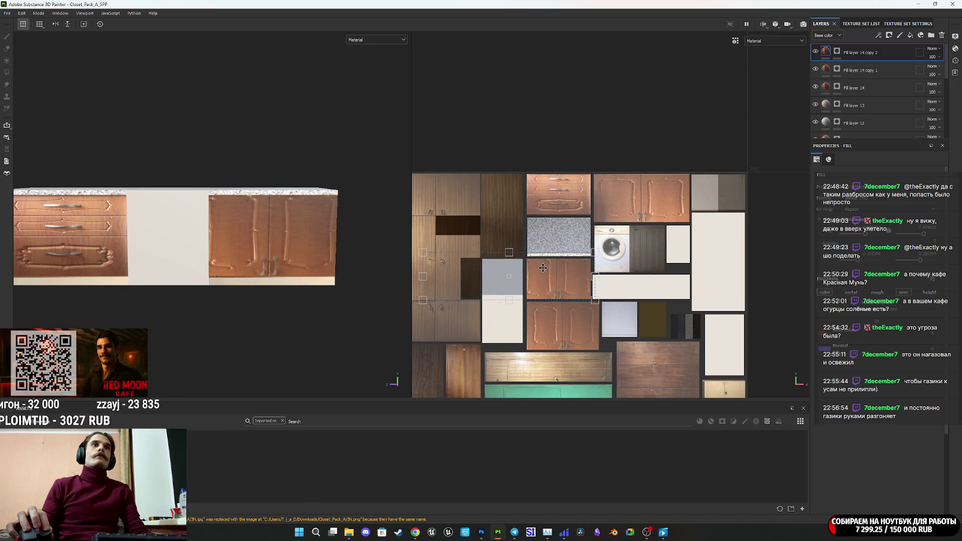
{"action": "scroll", "coordinate": [554, 272], "scroll_direction": "up", "scroll_amount": 4}
{"action": "scroll", "coordinate": [558, 272], "scroll_direction": "up", "scroll_amount": 3}
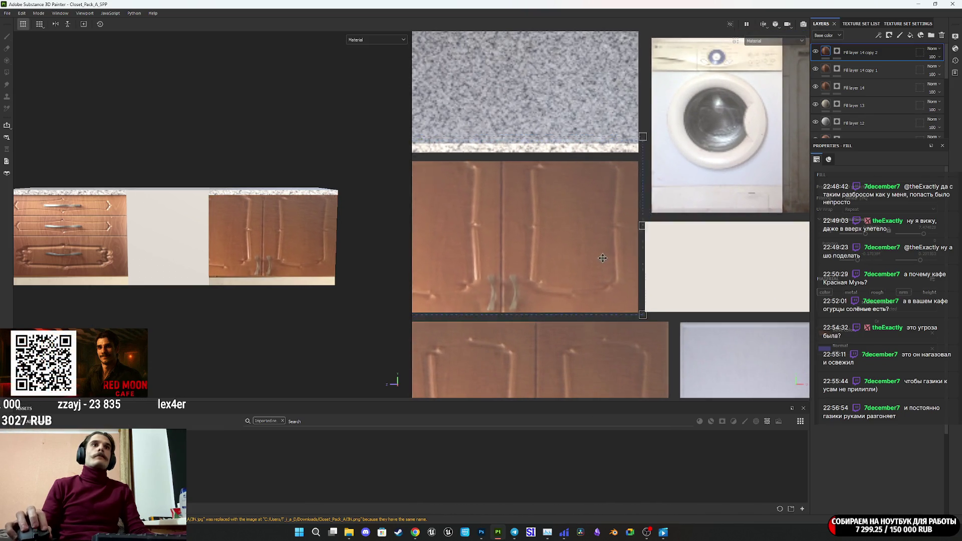
{"action": "left_click_drag", "start_coordinate": [600, 257], "coordinate": [601, 257]}
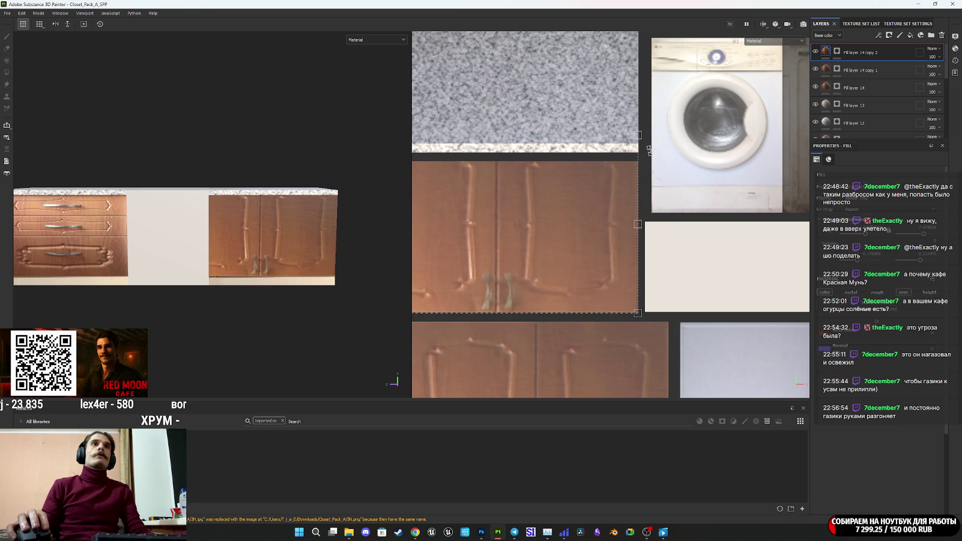
{"action": "left_click_drag", "start_coordinate": [640, 135], "coordinate": [639, 162]}
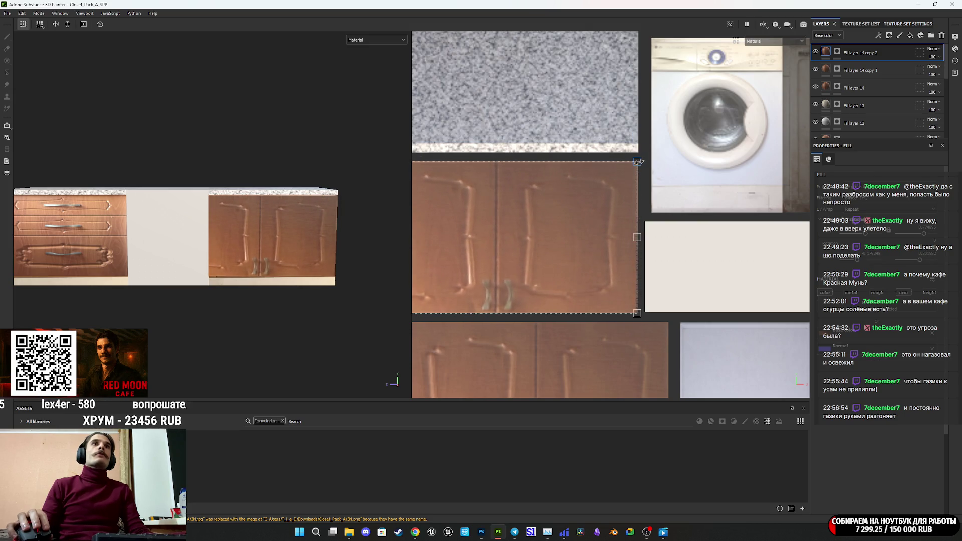
{"action": "scroll", "coordinate": [639, 162], "scroll_direction": "up", "scroll_amount": 5}
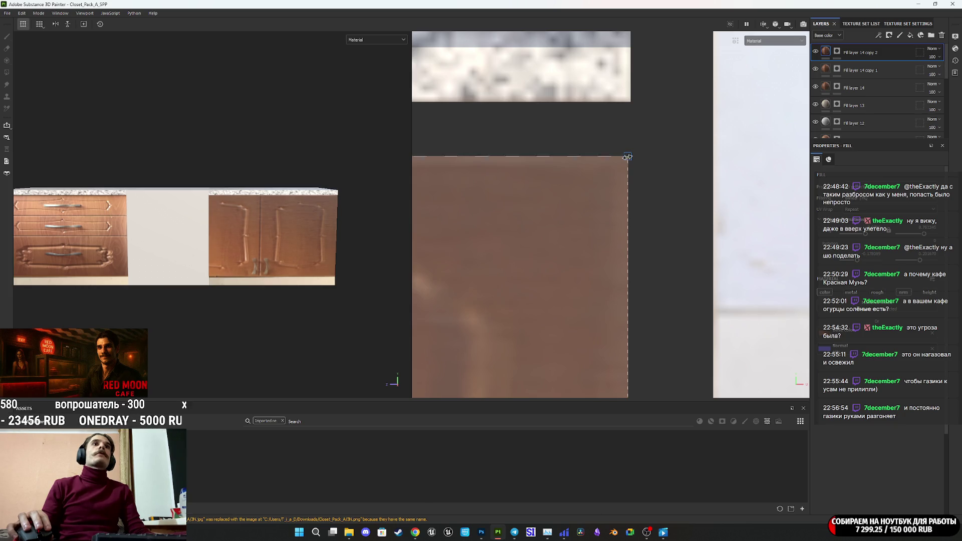
{"action": "scroll", "coordinate": [628, 157], "scroll_direction": "down", "scroll_amount": 5}
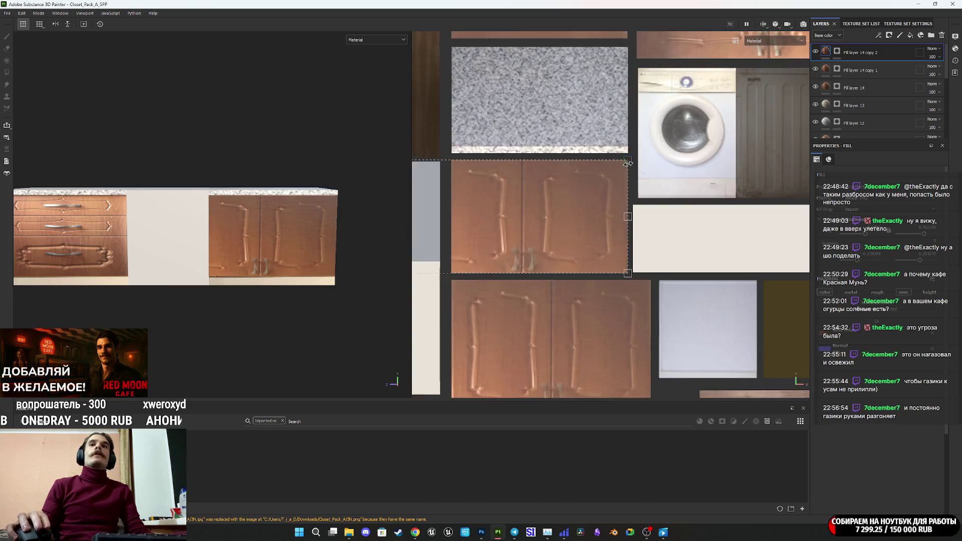
{"action": "scroll", "coordinate": [528, 211], "scroll_direction": "up", "scroll_amount": 3}
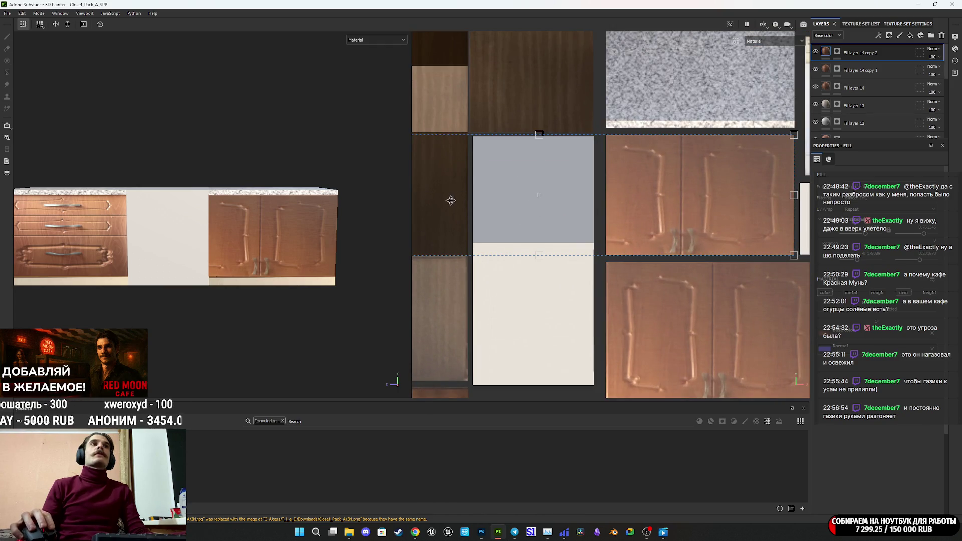
Resize the projection's left side to fit the doors and flip it vertically
{"action": "middle_click_drag", "start_coordinate": [451, 200], "coordinate": [592, 203]}
{"action": "left_click_drag", "start_coordinate": [456, 200], "coordinate": [513, 219]}
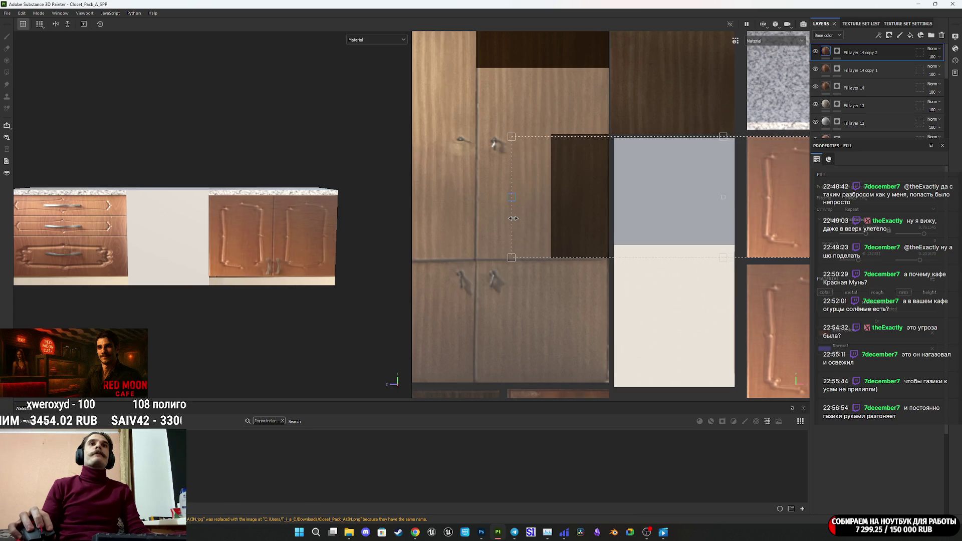
{"action": "left_click_drag", "start_coordinate": [254, 235], "coordinate": [254, 249], "text": "alt"}
{"action": "scroll", "coordinate": [685, 209], "scroll_direction": "down", "scroll_amount": 3}
{"action": "middle_click_drag", "start_coordinate": [685, 209], "coordinate": [535, 215]}
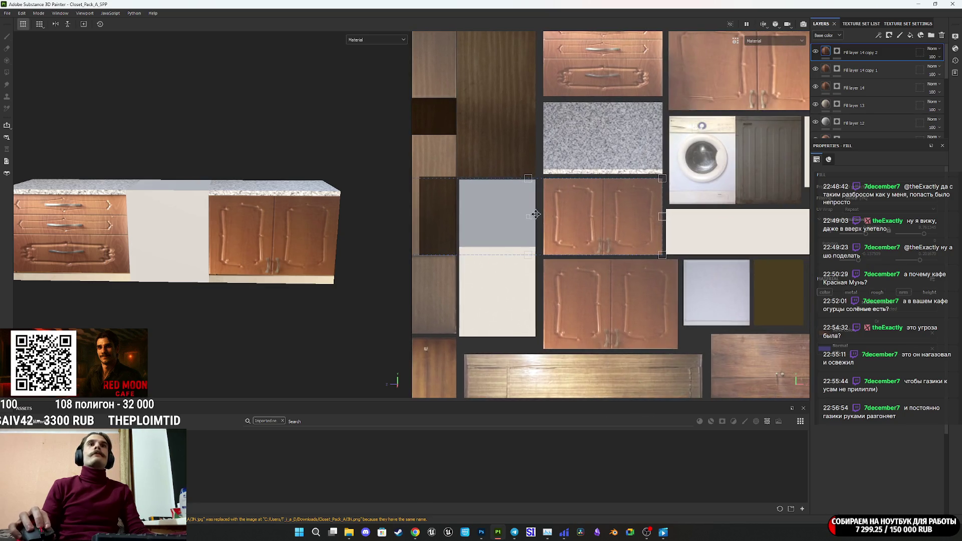
{"action": "left_click_drag", "start_coordinate": [527, 256], "coordinate": [529, 101]}
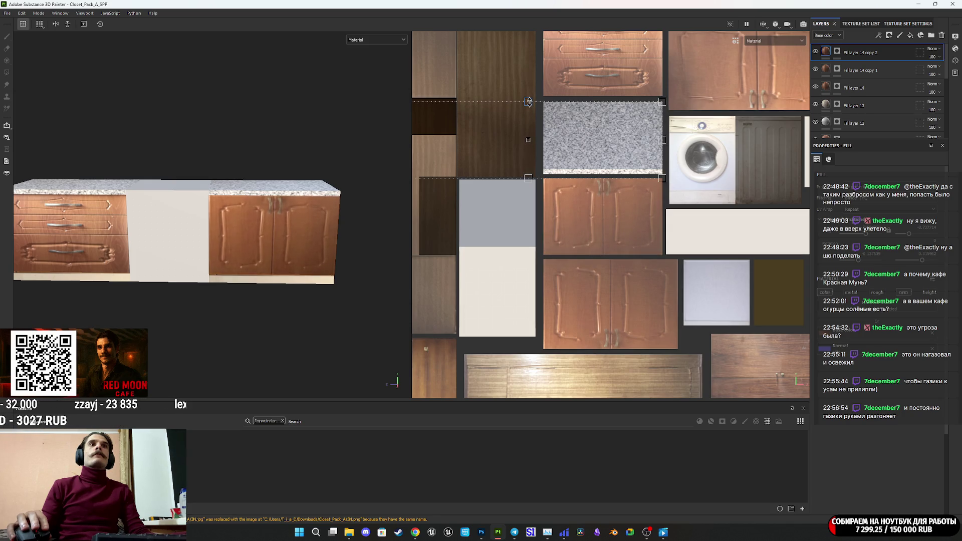
{"action": "scroll", "coordinate": [225, 236], "scroll_direction": "up", "scroll_amount": 2}
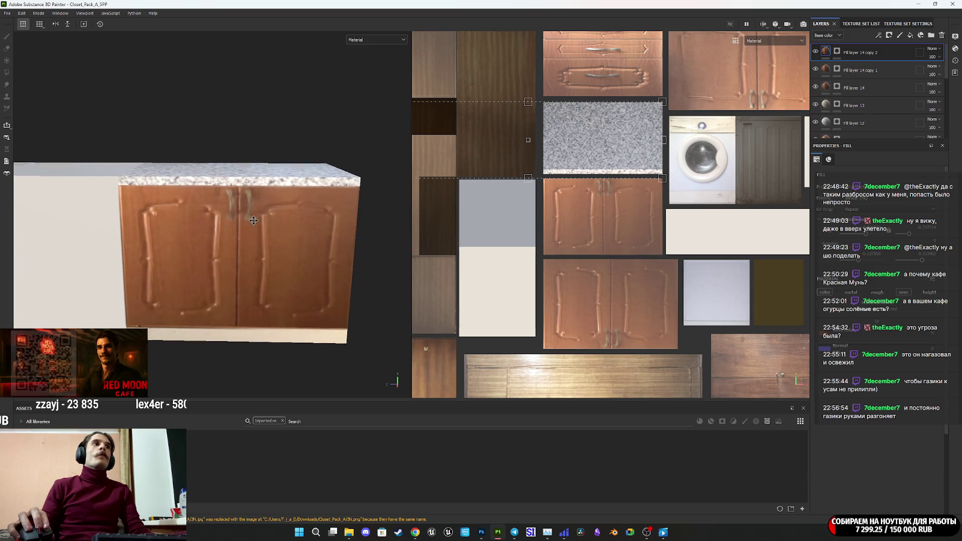
{"action": "scroll", "coordinate": [581, 122], "scroll_direction": "up", "scroll_amount": 2}
{"action": "scroll", "coordinate": [581, 122], "scroll_direction": "up", "scroll_amount": 1}
{"action": "middle_click_drag", "start_coordinate": [569, 143], "coordinate": [555, 128]}
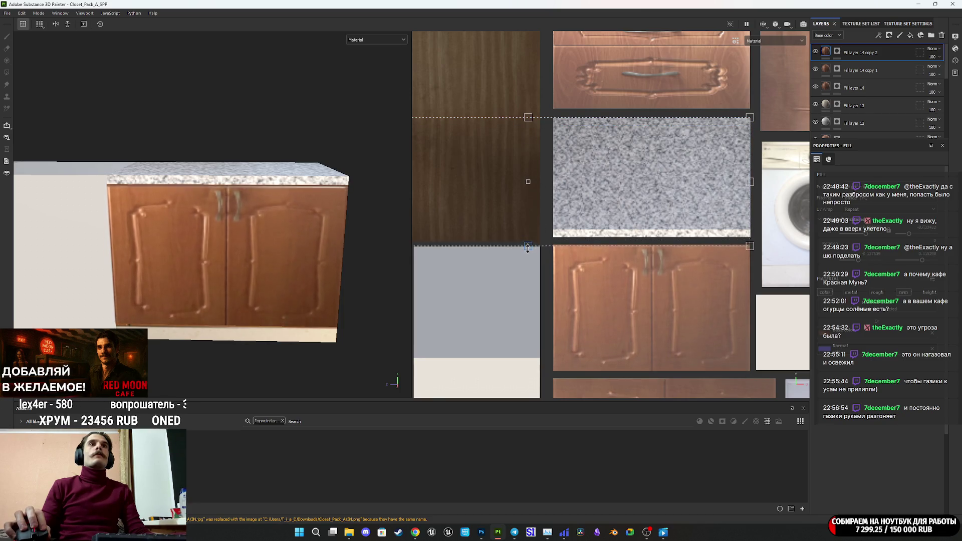
{"action": "scroll", "coordinate": [641, 254], "scroll_direction": "up", "scroll_amount": 4}
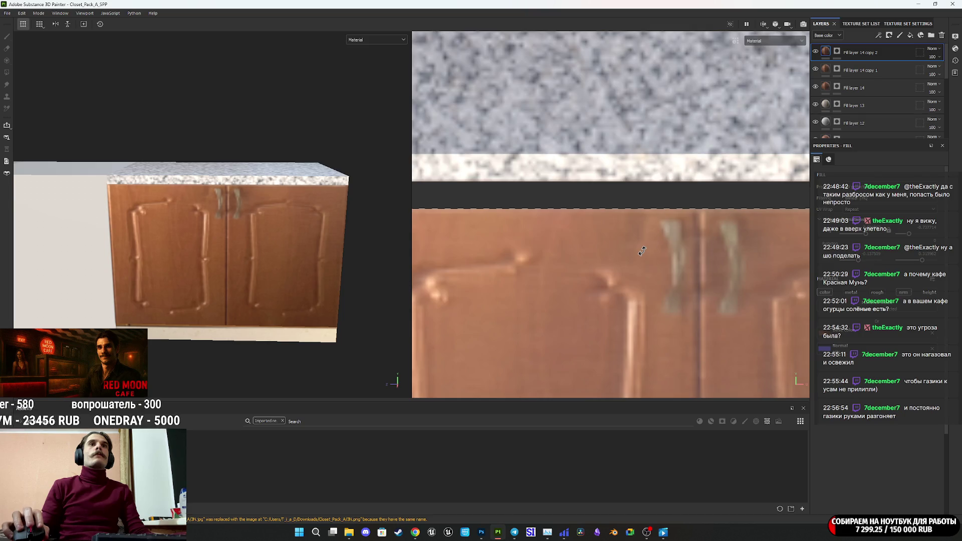
{"action": "scroll", "coordinate": [642, 250], "scroll_direction": "down", "scroll_amount": 5}
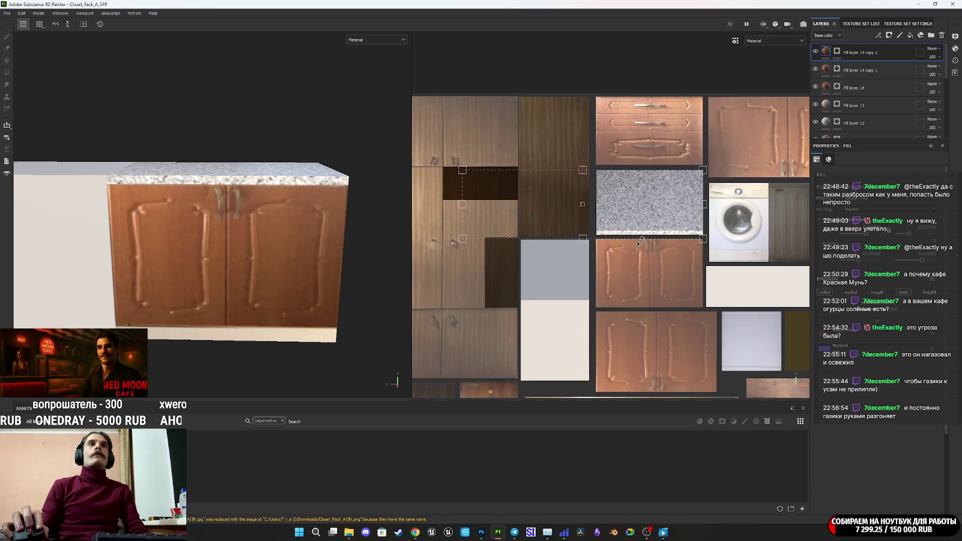
{"action": "scroll", "coordinate": [642, 243], "scroll_direction": "down", "scroll_amount": 4}
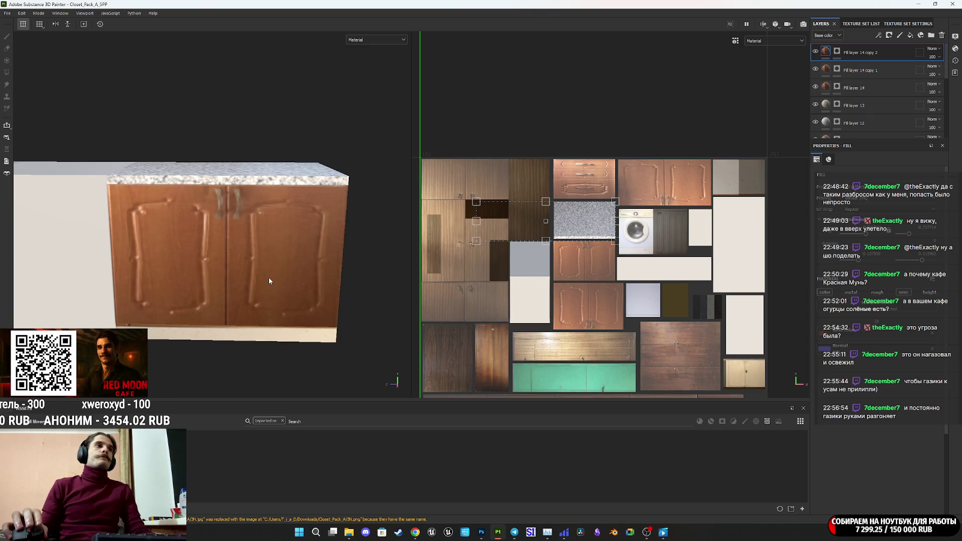
{"action": "scroll", "coordinate": [269, 277], "scroll_direction": "down", "scroll_amount": 3}
{"action": "mouse_move", "coordinate": [214, 267]}
{"action": "left_mouse_down", "text": "alt"}
{"action": "mouse_move", "coordinate": [279, 273]}
{"action": "mouse_move", "coordinate": [258, 326]}
{"action": "mouse_move", "coordinate": [302, 259]}
{"action": "left_mouse_up", "text": "alt"}
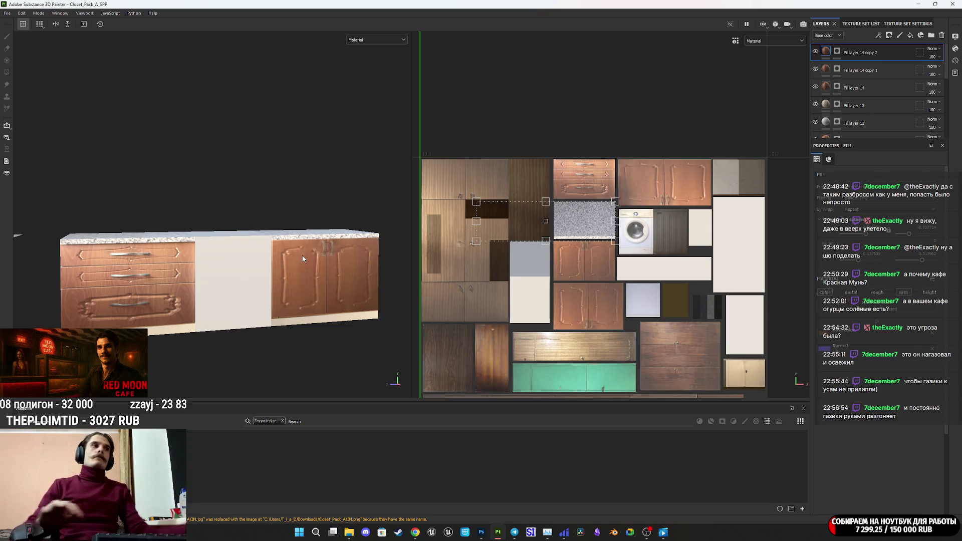
{"action": "mouse_move", "coordinate": [302, 255]}
{"action": "left_mouse_down", "text": "alt"}
{"action": "mouse_move", "coordinate": [308, 270]}
{"action": "mouse_move", "coordinate": [297, 302]}
{"action": "mouse_move", "coordinate": [477, 267]}
{"action": "mouse_move", "coordinate": [230, 269]}
{"action": "left_mouse_up", "text": "alt"}
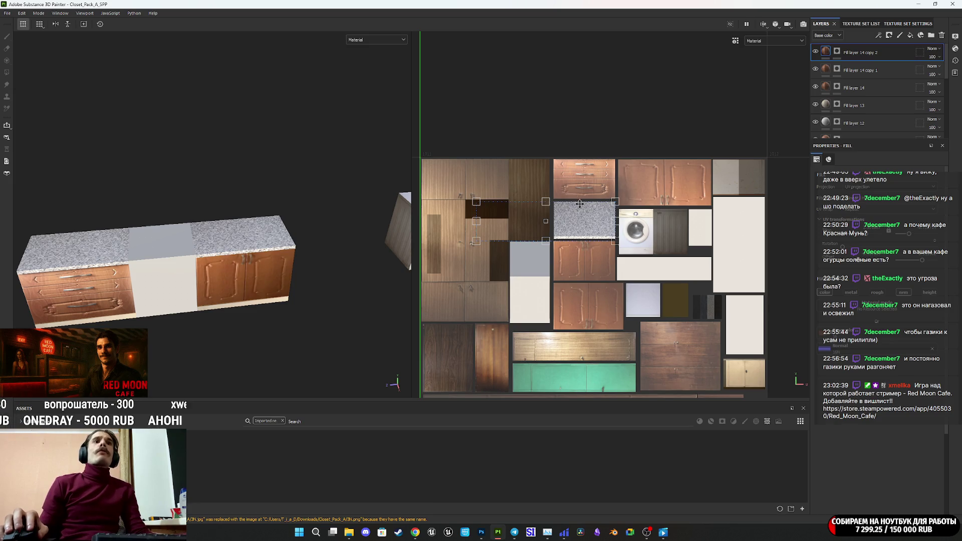
{"action": "scroll", "coordinate": [242, 233], "scroll_direction": "down", "scroll_amount": 5}
{"action": "mouse_move", "coordinate": [242, 258]}
{"action": "left_mouse_down", "text": "alt"}
{"action": "mouse_move", "coordinate": [307, 258]}
{"action": "mouse_move", "coordinate": [247, 246]}
{"action": "mouse_move", "coordinate": [294, 187]}
{"action": "left_mouse_up", "text": "alt"}
{"action": "scroll", "coordinate": [306, 258], "scroll_direction": "up", "scroll_amount": 5}
{"action": "scroll", "coordinate": [306, 254], "scroll_direction": "up", "scroll_amount": 3}
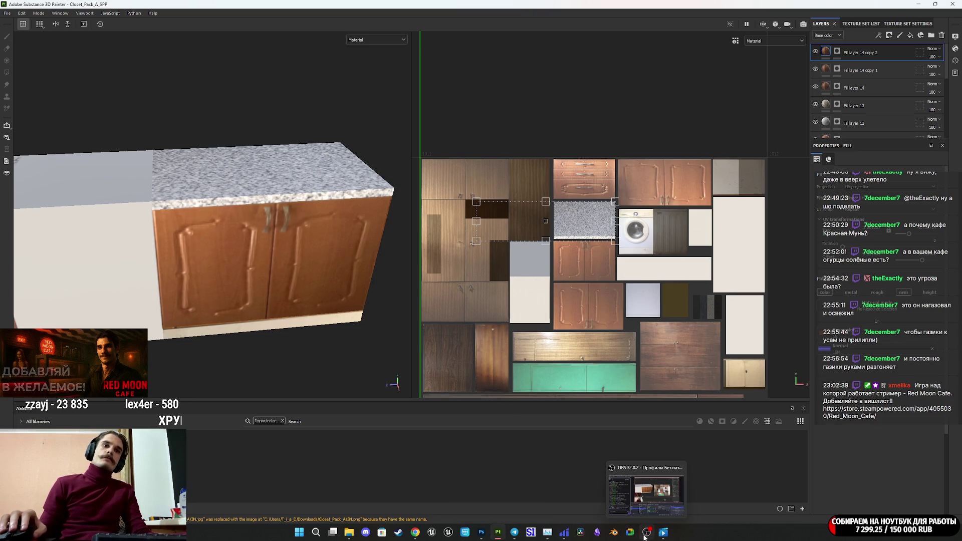
{"action": "left_click", "coordinate": [614, 533]}
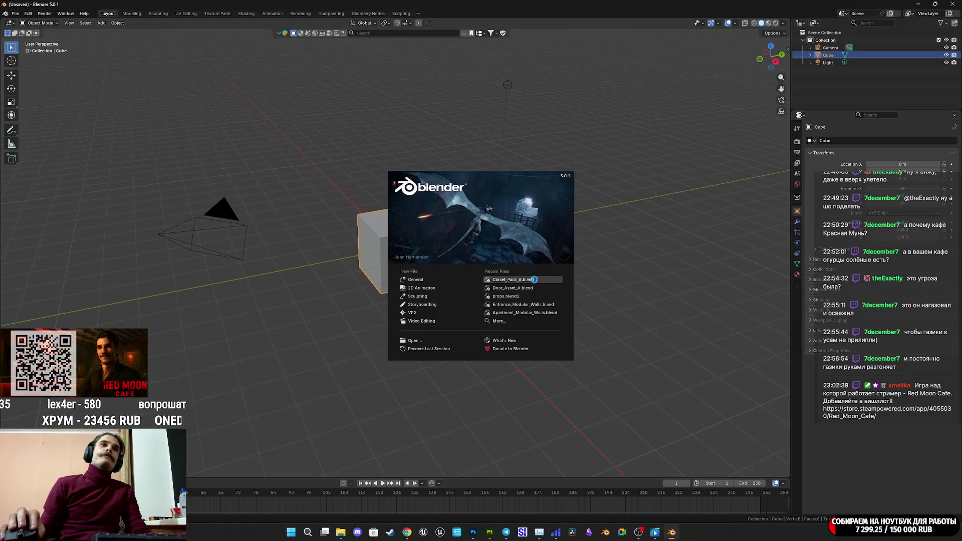
Open Closet_Pack_A.blend, switch to the Layout workspace, and delete the stray magenta cube
{"action": "left_click", "coordinate": [545, 277]}
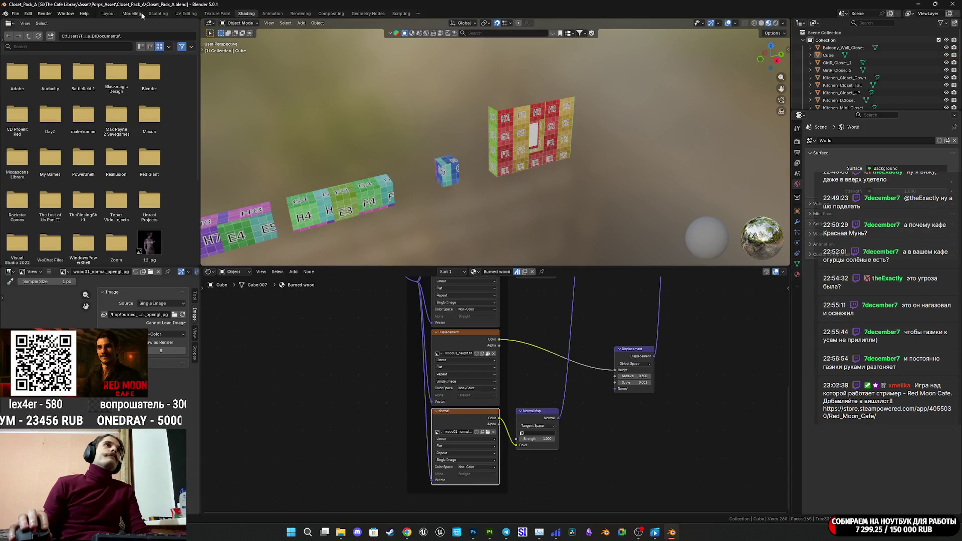
{"action": "left_click", "coordinate": [111, 15]}
{"action": "scroll", "coordinate": [435, 212], "scroll_direction": "down", "scroll_amount": 8}
{"action": "scroll", "coordinate": [476, 262], "scroll_direction": "up", "scroll_amount": 6}
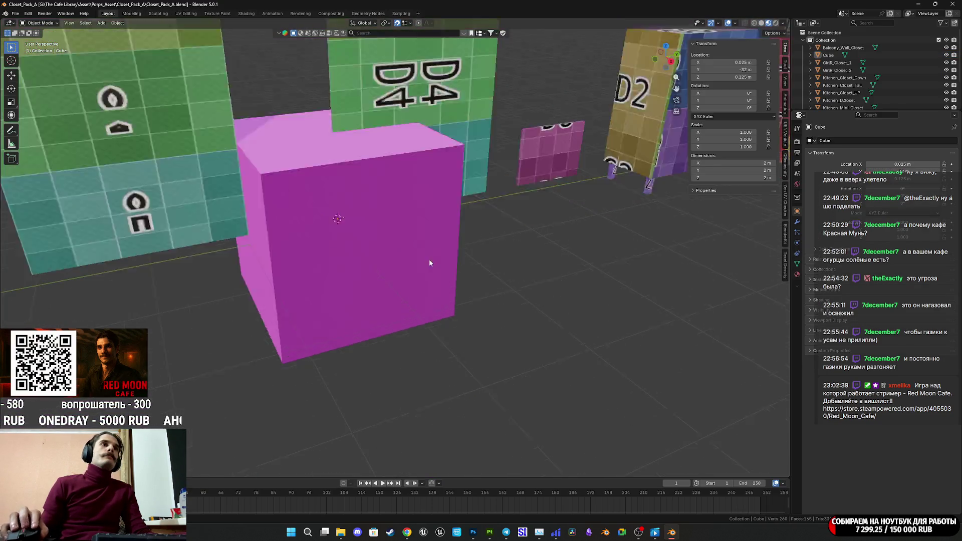
{"action": "scroll", "coordinate": [429, 260], "scroll_direction": "down", "scroll_amount": 1}
{"action": "key", "text": "Delete"}
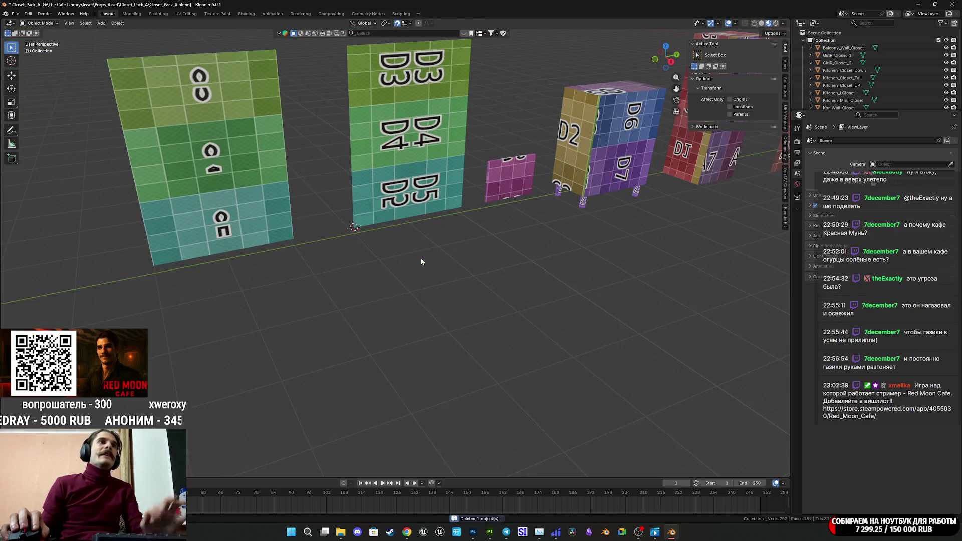
Select Kitchen_Closet_Down and switch to the UV Editing workspace
{"action": "mouse_move", "coordinate": [525, 234]}
{"action": "middle_mouse_down"}
{"action": "mouse_move", "coordinate": [533, 250]}
{"action": "mouse_move", "coordinate": [595, 253]}
{"action": "mouse_move", "coordinate": [286, 311]}
{"action": "mouse_move", "coordinate": [321, 273]}
{"action": "middle_mouse_up"}
{"action": "left_click", "coordinate": [466, 276]}
{"action": "mouse_move", "coordinate": [466, 276]}
{"action": "middle_mouse_down"}
{"action": "mouse_move", "coordinate": [389, 236]}
{"action": "mouse_move", "coordinate": [341, 181]}
{"action": "mouse_move", "coordinate": [309, 163]}
{"action": "middle_mouse_up"}
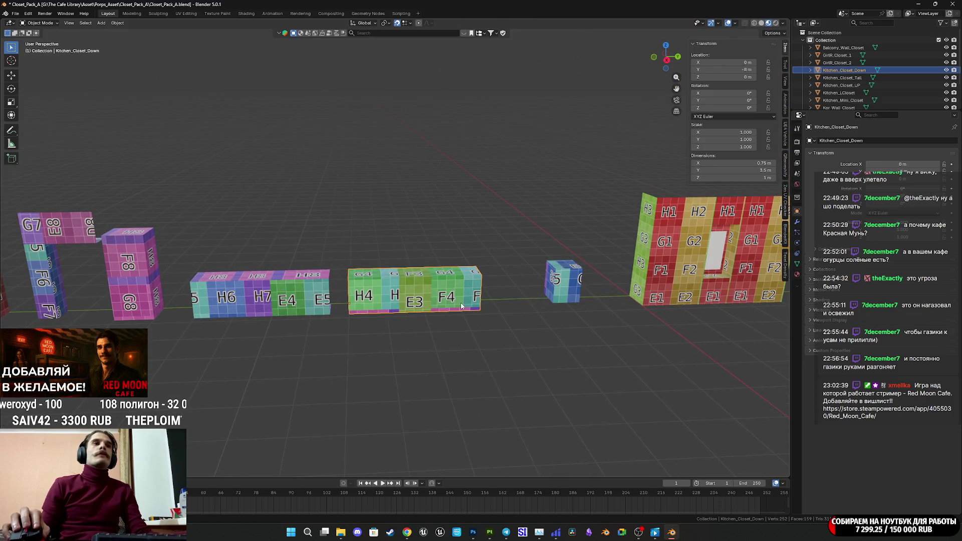
{"action": "left_click", "coordinate": [186, 14]}
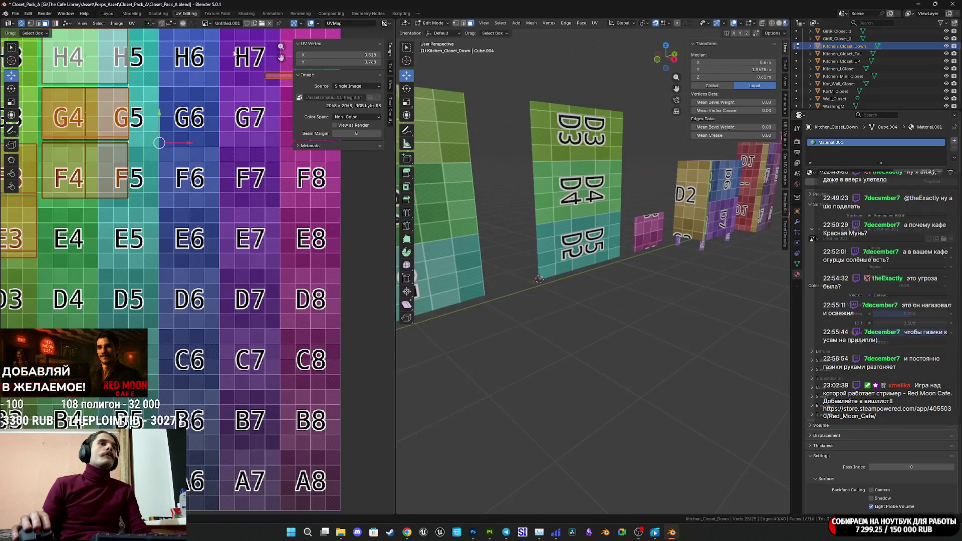
Select all closet objects and enter Edit Mode on them together
{"action": "key", "text": "Tab"}
{"action": "key", "text": "a"}
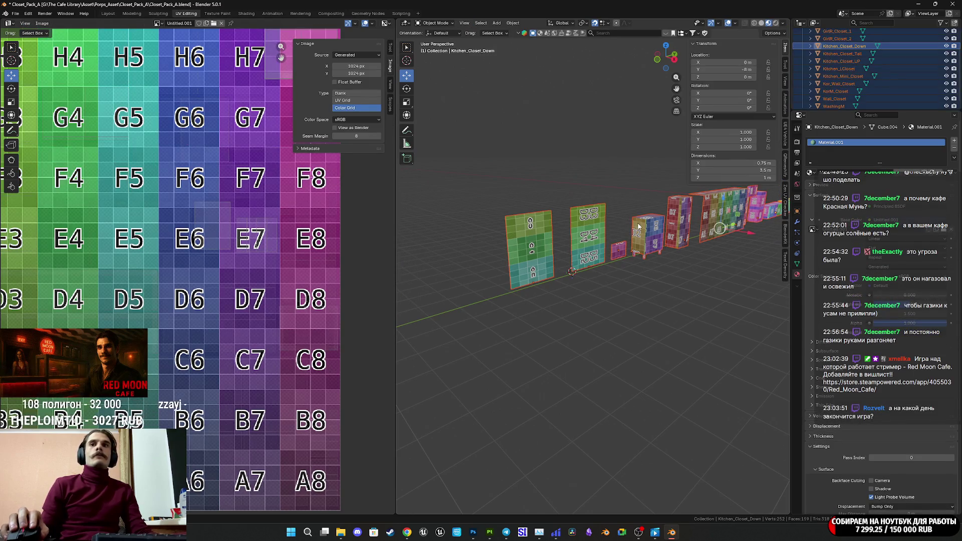
{"action": "key", "text": "Tab"}
{"action": "mouse_move", "coordinate": [639, 226]}
{"action": "middle_mouse_down"}
{"action": "mouse_move", "coordinate": [654, 273]}
{"action": "mouse_move", "coordinate": [750, 219]}
{"action": "mouse_move", "coordinate": [626, 298]}
{"action": "mouse_move", "coordinate": [499, 291]}
{"action": "mouse_move", "coordinate": [598, 274]}
{"action": "middle_mouse_up"}
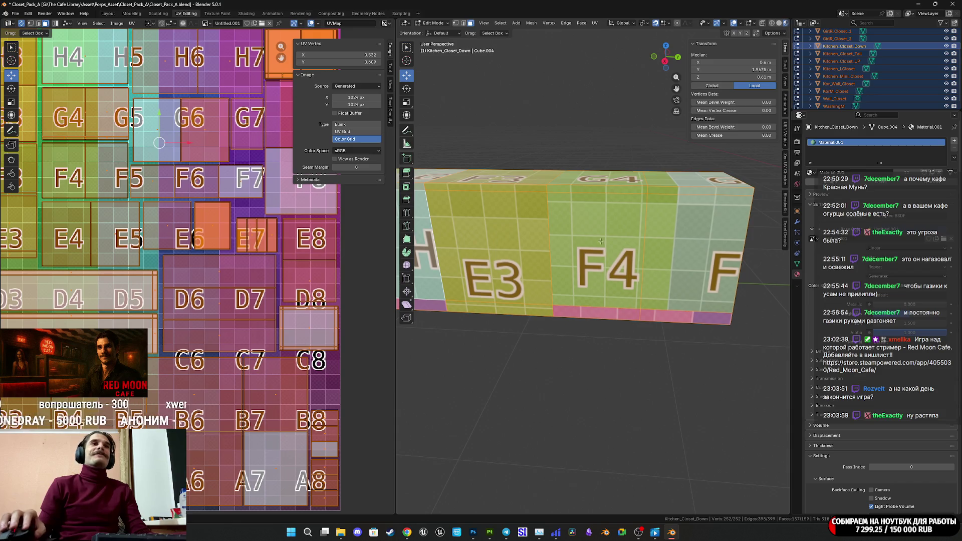
Select the F4 front face and G4 top faces to check their UV grid squares
{"action": "left_click", "coordinate": [599, 195]}
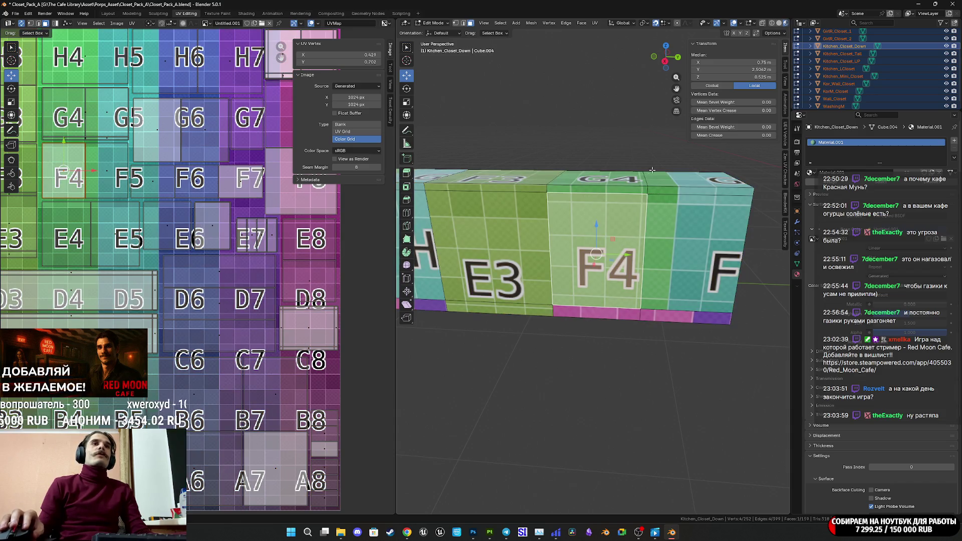
{"action": "scroll", "coordinate": [652, 170], "scroll_direction": "down", "scroll_amount": 1}
{"action": "middle_click_drag", "start_coordinate": [652, 171], "coordinate": [652, 188]}
{"action": "scroll", "coordinate": [192, 229], "scroll_direction": "down", "scroll_amount": 5}
{"action": "scroll", "coordinate": [193, 229], "scroll_direction": "up", "scroll_amount": 6}
{"action": "mouse_move", "coordinate": [193, 229]}
{"action": "middle_mouse_down"}
{"action": "mouse_move", "coordinate": [351, 166]}
{"action": "mouse_move", "coordinate": [374, 168]}
{"action": "middle_mouse_up"}
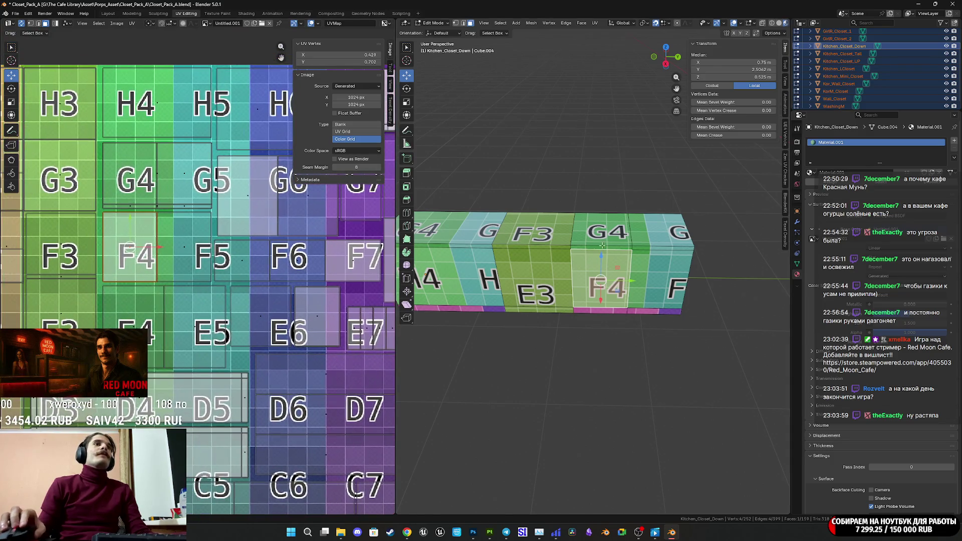
{"action": "left_click", "coordinate": [603, 235]}
{"action": "left_click", "coordinate": [645, 247], "text": "shift"}
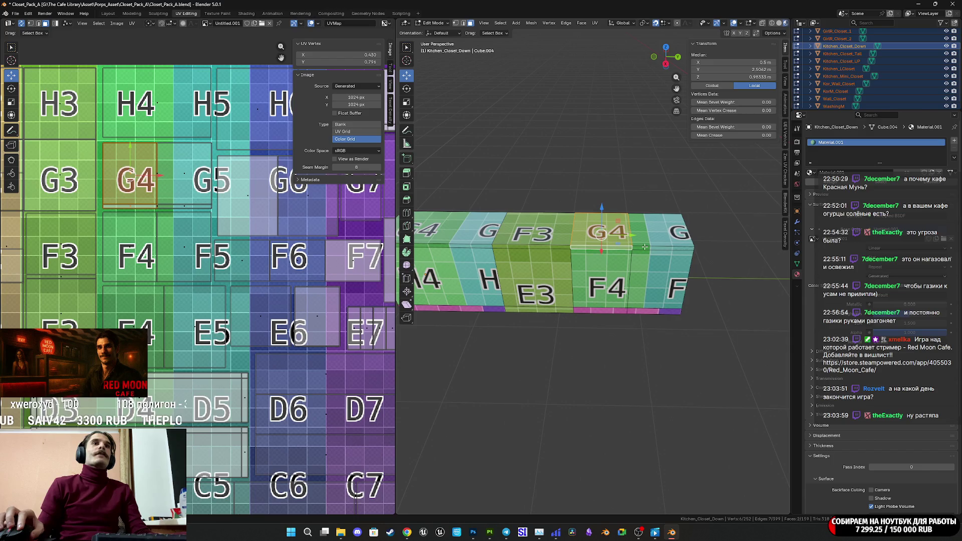
{"action": "left_click", "coordinate": [649, 236], "text": "shift"}
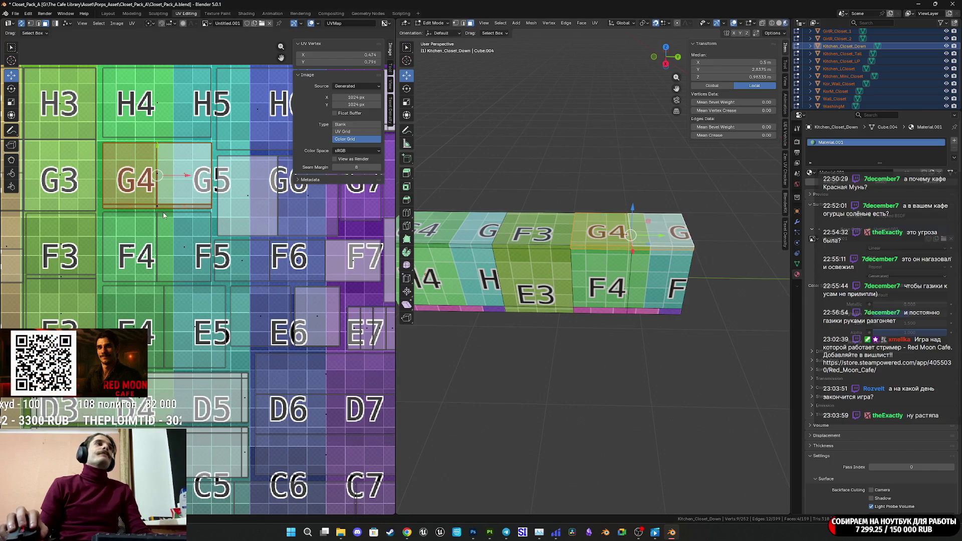
{"action": "mouse_move", "coordinate": [545, 249]}
{"action": "middle_mouse_down", "text": "shift"}
{"action": "mouse_move", "coordinate": [636, 255]}
{"action": "mouse_move", "coordinate": [476, 255]}
{"action": "mouse_move", "coordinate": [513, 253]}
{"action": "middle_mouse_up", "text": "shift"}
{"action": "left_click", "coordinate": [585, 250]}
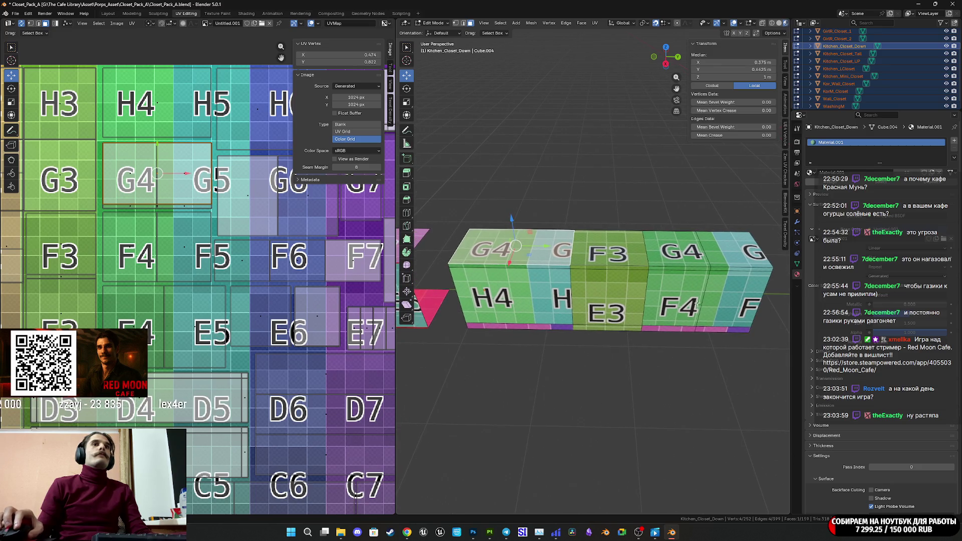
Check the E3–E5 faces, then select Kitchen_Closet_Down's F4 face and start moving its UV island
{"action": "left_click", "coordinate": [726, 296]}
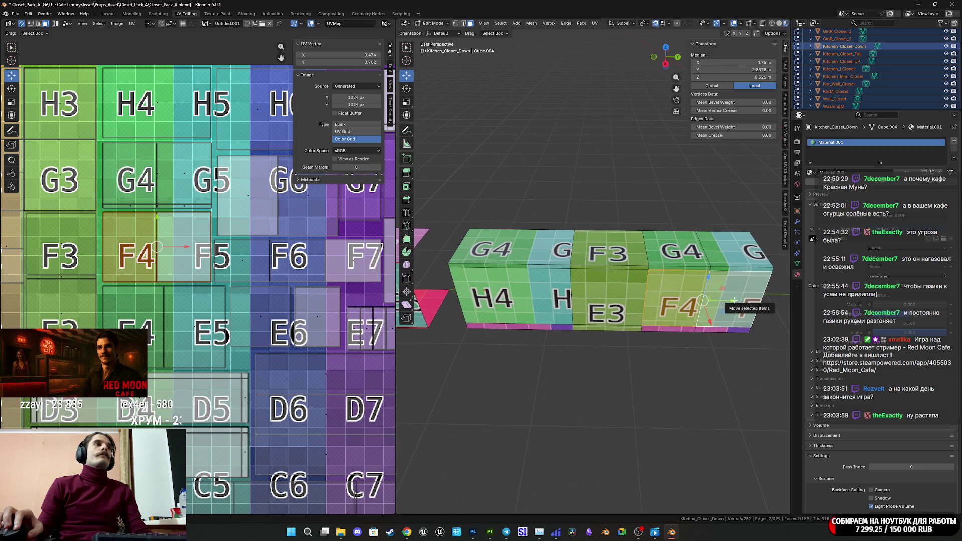
{"action": "mouse_move", "coordinate": [685, 277]}
{"action": "middle_mouse_down", "text": "shift"}
{"action": "mouse_move", "coordinate": [703, 276]}
{"action": "mouse_move", "coordinate": [557, 282]}
{"action": "mouse_move", "coordinate": [812, 285]}
{"action": "mouse_move", "coordinate": [607, 293]}
{"action": "middle_mouse_up", "text": "shift"}
{"action": "left_click", "coordinate": [593, 283]}
{"action": "left_click", "coordinate": [546, 281]}
{"action": "left_click", "coordinate": [607, 293], "text": "shift"}
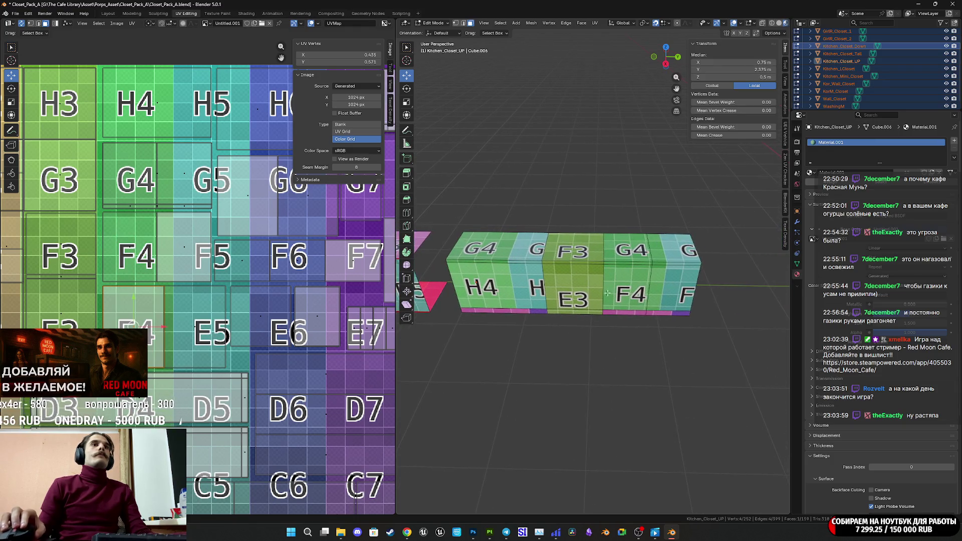
{"action": "left_click", "coordinate": [638, 293]}
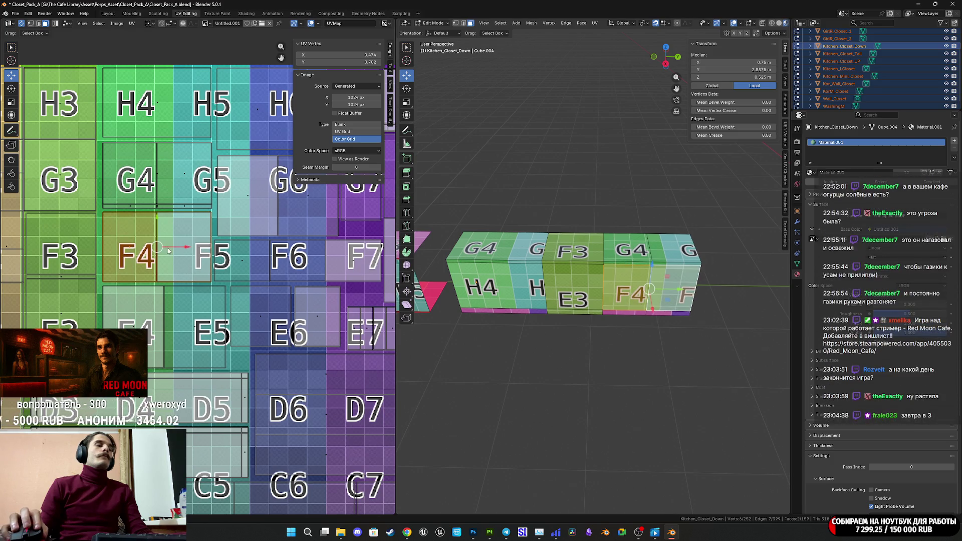
{"action": "key", "text": "g"}
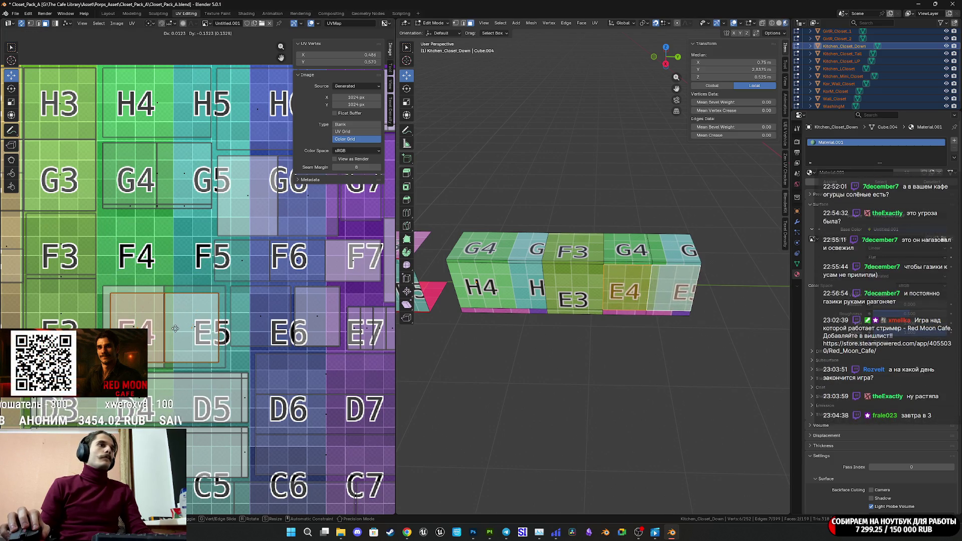
Place the F4 UV island on E4, scale it, and nudge it upward
{"action": "left_click", "coordinate": [176, 332]}
{"action": "scroll", "coordinate": [175, 332], "scroll_direction": "up", "scroll_amount": 6}
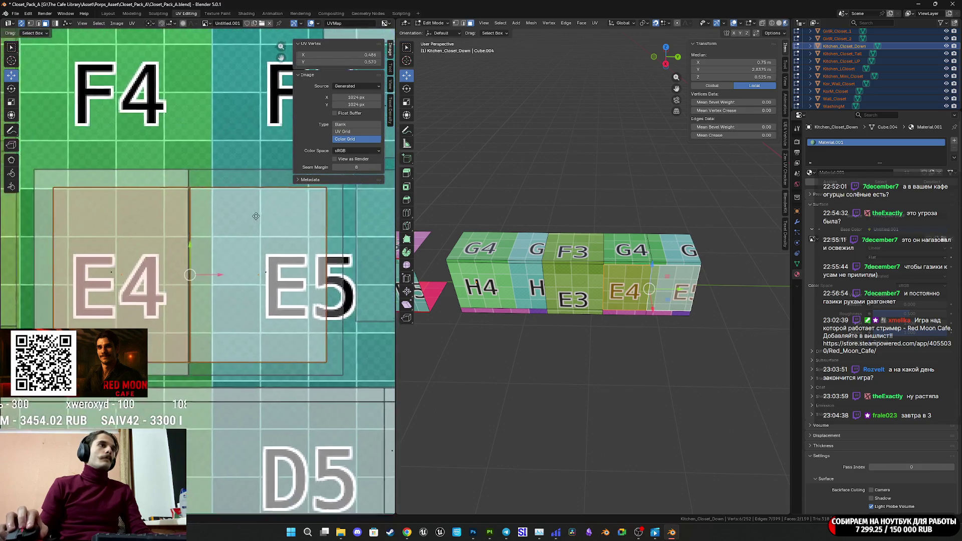
{"action": "left_click_drag", "start_coordinate": [223, 261], "coordinate": [196, 261]}
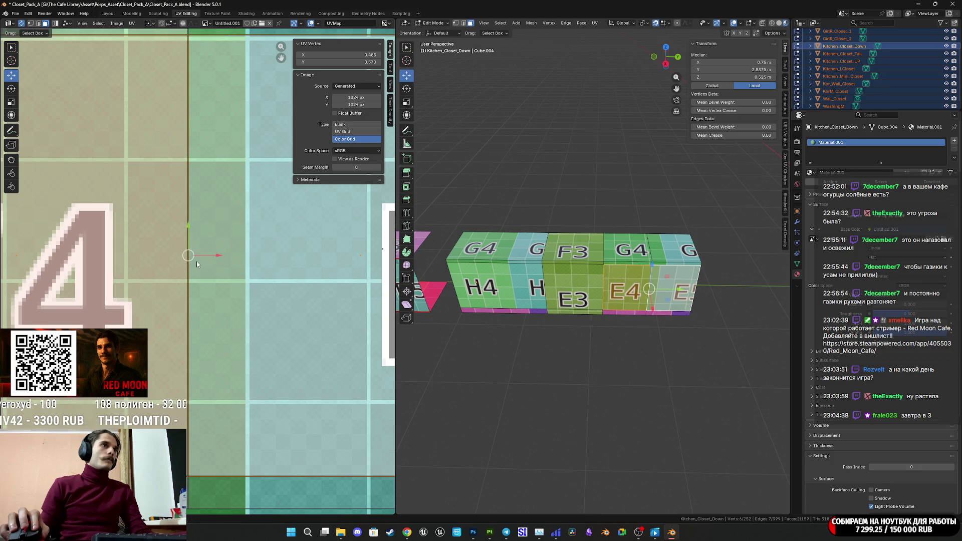
{"action": "scroll", "coordinate": [197, 260], "scroll_direction": "down", "scroll_amount": 3}
{"action": "key", "text": "s"}
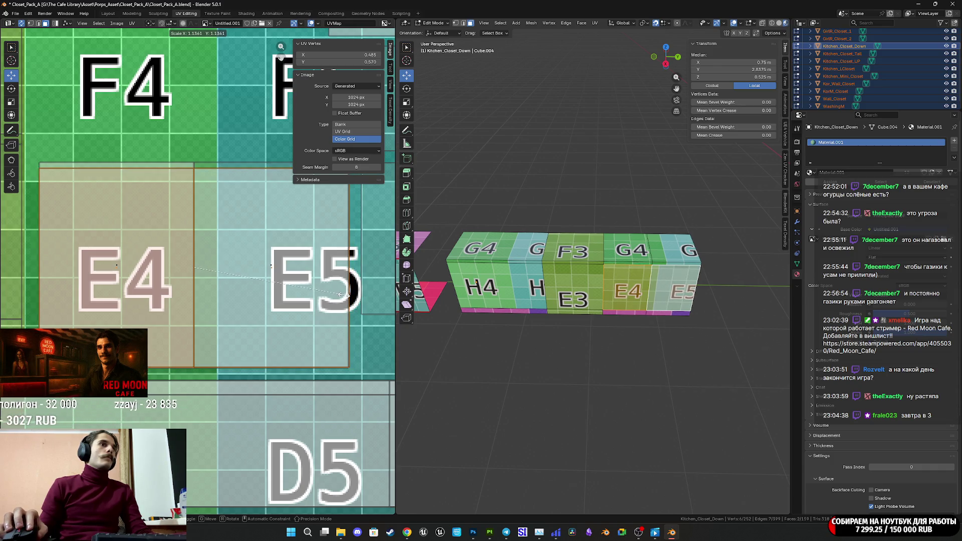
{"action": "left_click", "coordinate": [339, 294]}
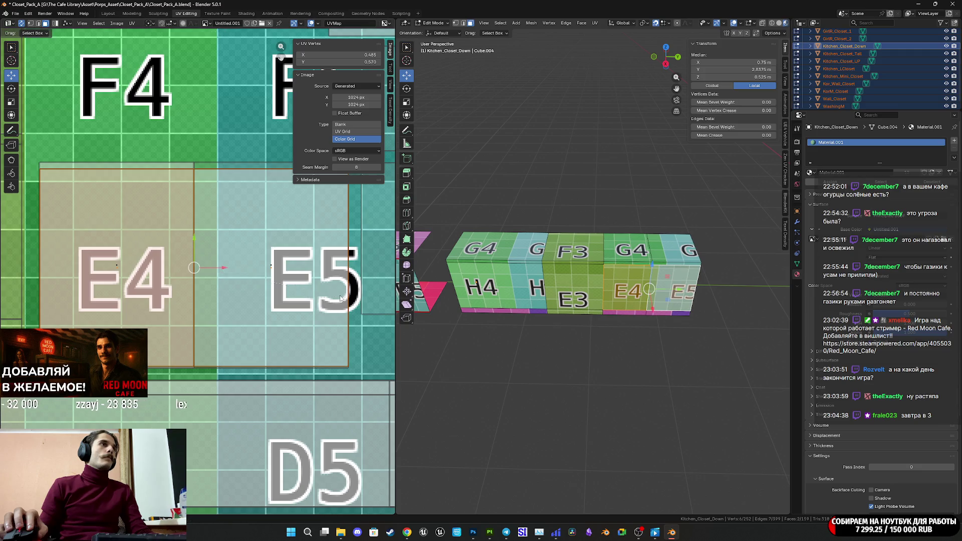
{"action": "left_click_drag", "start_coordinate": [194, 244], "coordinate": [190, 236]}
Move the G4 face islands down and stretch the F4 island taller along Y
{"action": "key", "text": "s"}
{"action": "key", "text": "y"}
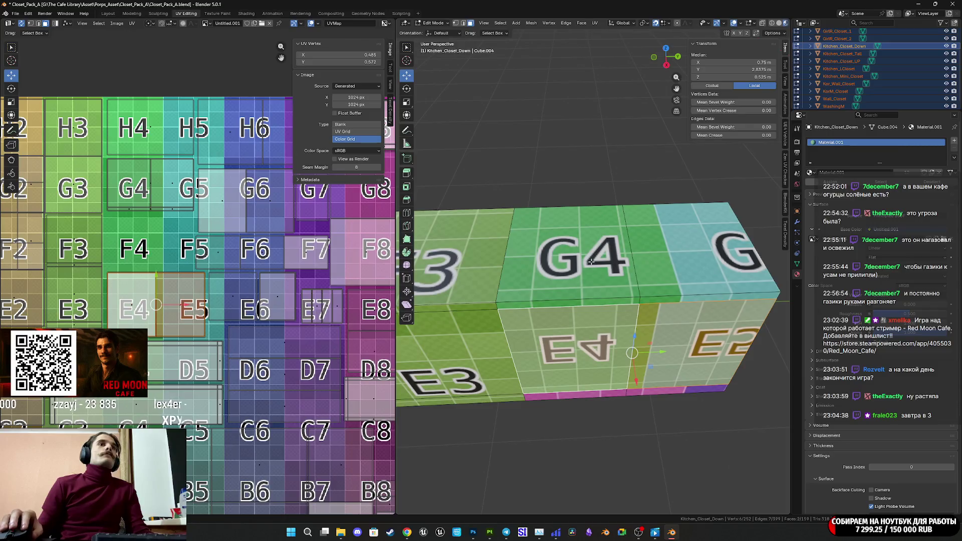
{"action": "left_click", "coordinate": [674, 275], "text": "shift"}
{"action": "left_click", "coordinate": [658, 301], "text": "shift"}
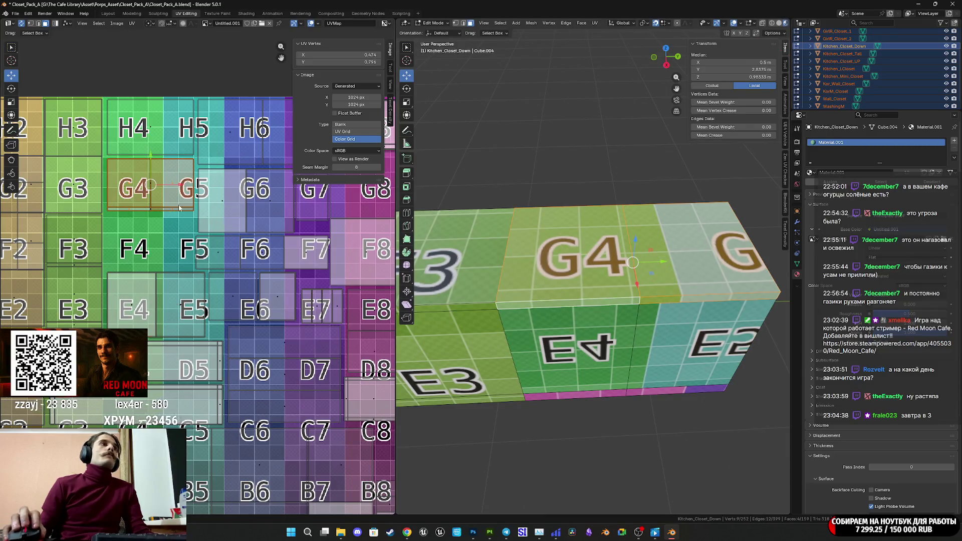
{"action": "scroll", "coordinate": [250, 346], "scroll_direction": "up", "scroll_amount": 5}
{"action": "left_click_drag", "start_coordinate": [143, 139], "coordinate": [138, 297]}
{"action": "mouse_move", "coordinate": [138, 296]}
{"action": "middle_mouse_down"}
{"action": "mouse_move", "coordinate": [249, 278]}
{"action": "mouse_move", "coordinate": [221, 258]}
{"action": "middle_mouse_up"}
{"action": "left_click_drag", "start_coordinate": [204, 262], "coordinate": [204, 265]}
{"action": "key", "text": "s"}
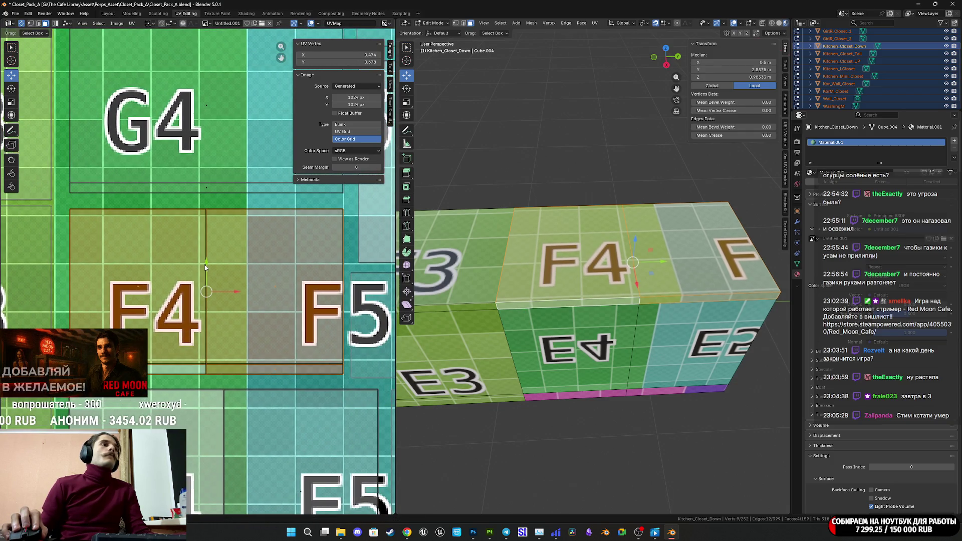
{"action": "key", "text": "y"}
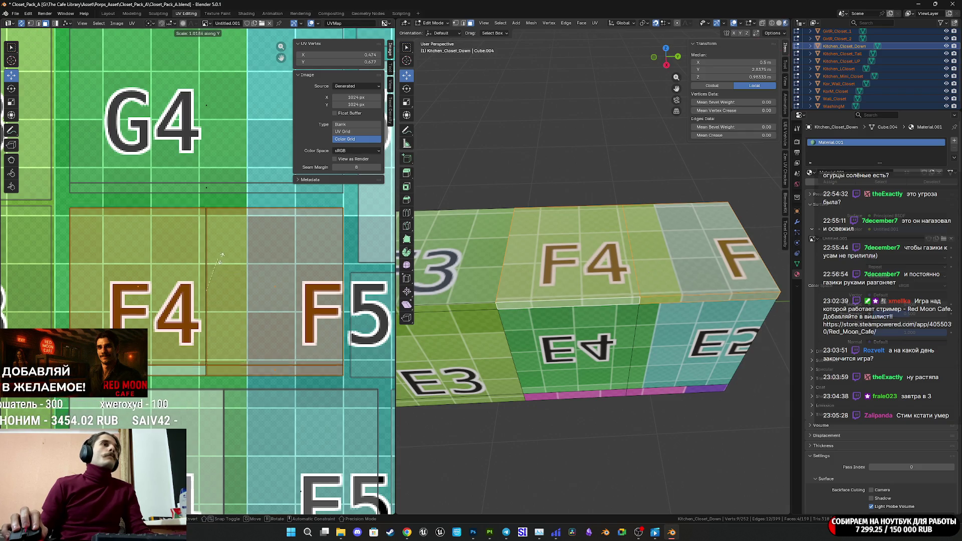
{"action": "left_click", "coordinate": [263, 246]}
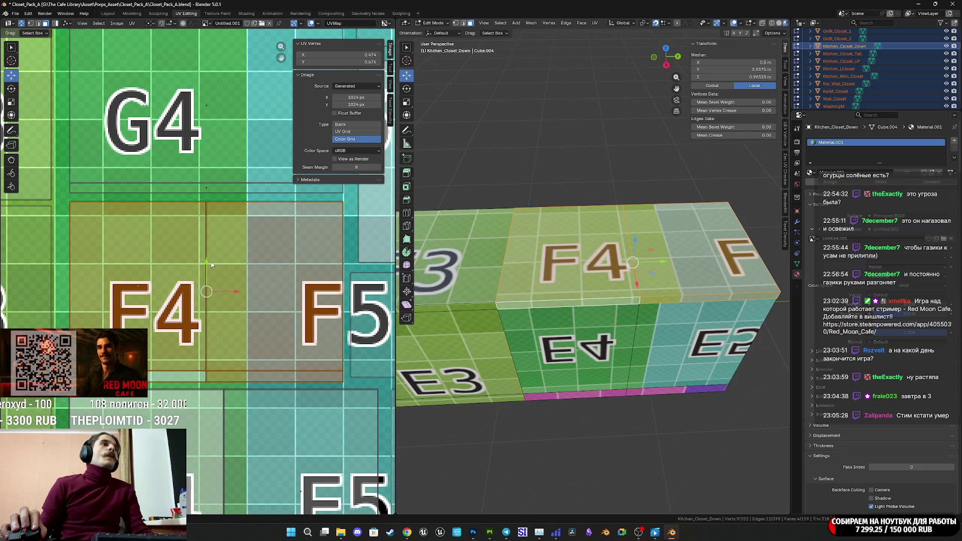
{"action": "left_click_drag", "start_coordinate": [205, 261], "coordinate": [206, 258]}
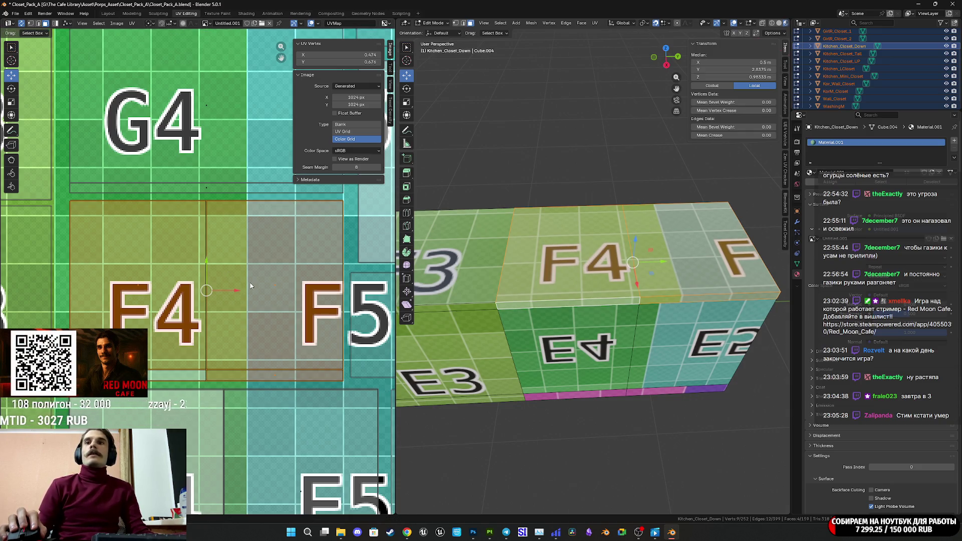
Save Closet_Pack_A.blend and return the closets to Object Mode
{"action": "scroll", "coordinate": [295, 276], "scroll_direction": "down", "scroll_amount": 5}
{"action": "key", "text": "ctrl+s"}
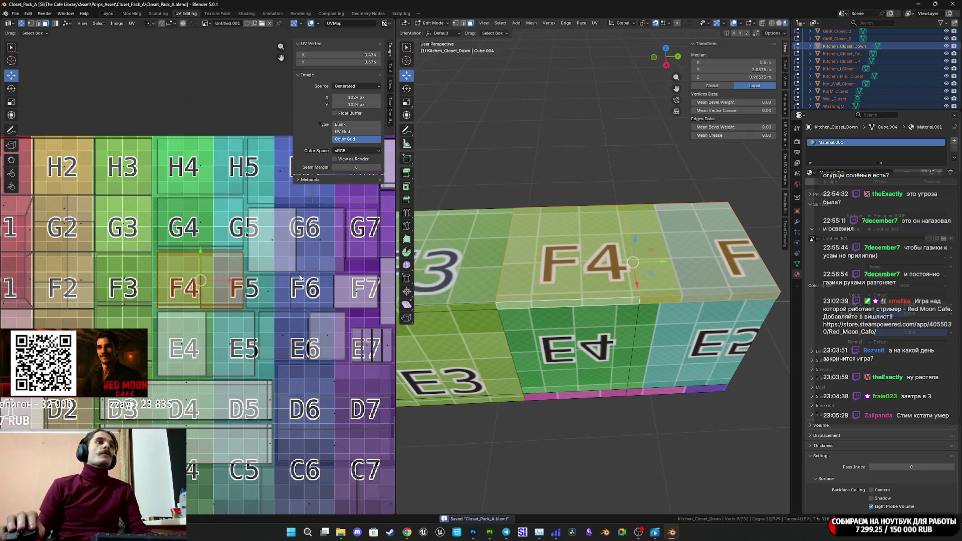
{"action": "scroll", "coordinate": [545, 277], "scroll_direction": "down", "scroll_amount": 4}
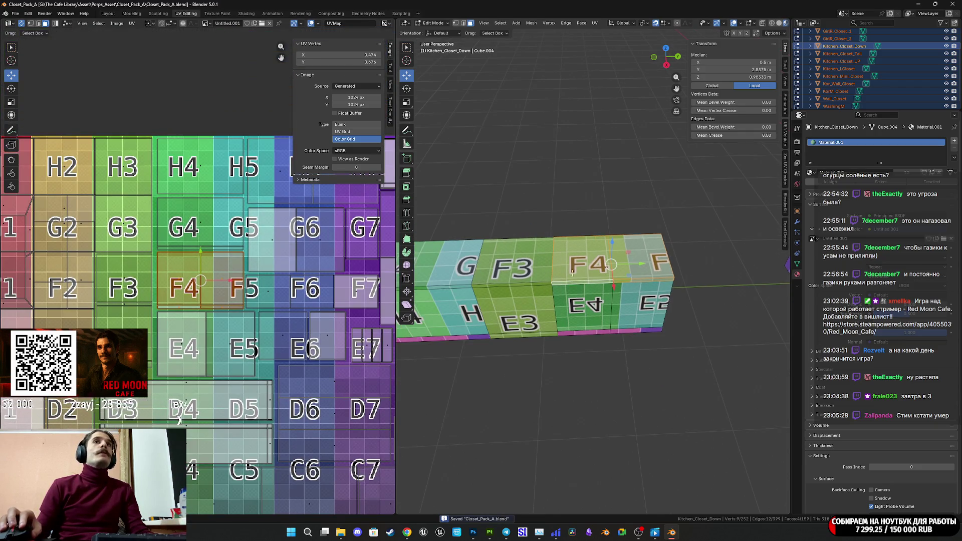
{"action": "scroll", "coordinate": [606, 259], "scroll_direction": "down", "scroll_amount": 3}
{"action": "scroll", "coordinate": [596, 265], "scroll_direction": "up", "scroll_amount": 1}
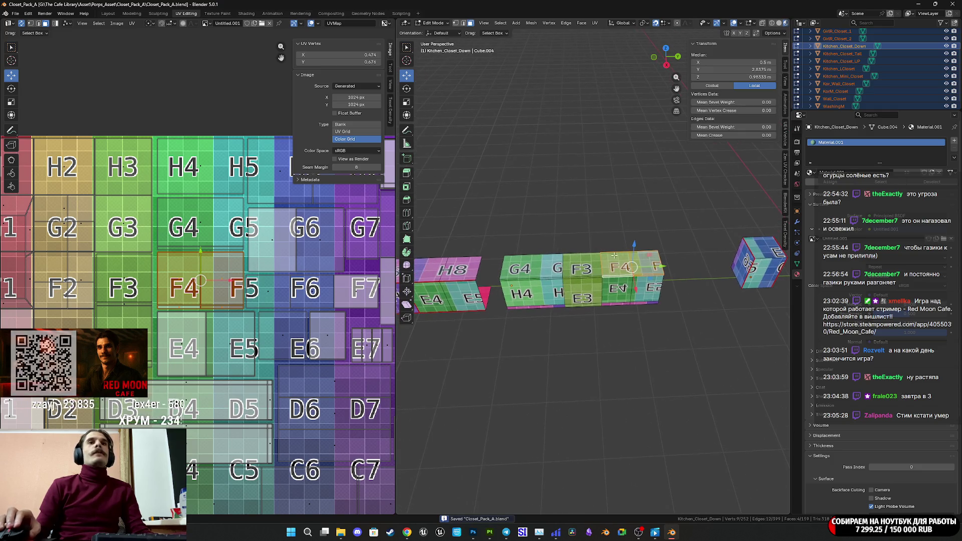
{"action": "key", "text": "Tab"}
{"action": "mouse_move", "coordinate": [594, 267]}
{"action": "middle_mouse_down"}
{"action": "mouse_move", "coordinate": [554, 252]}
{"action": "mouse_move", "coordinate": [606, 266]}
{"action": "middle_mouse_up"}
{"action": "key", "text": "ctrl+s"}
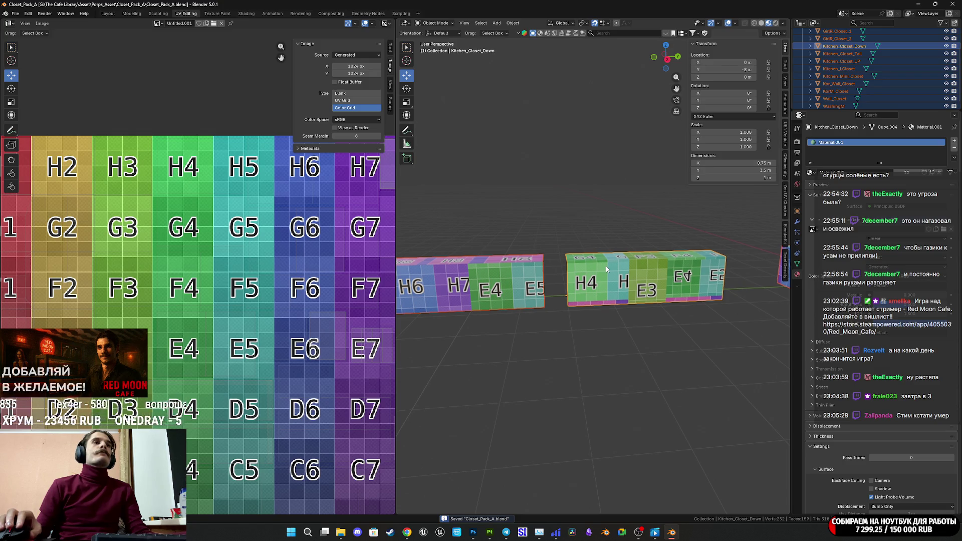
Export the selected closets to Closet_Pack_A_SPP.fbx with Mesh object type and face smoothing
{"action": "left_click", "coordinate": [15, 14]}
{"action": "mouse_move", "coordinate": [45, 128]}
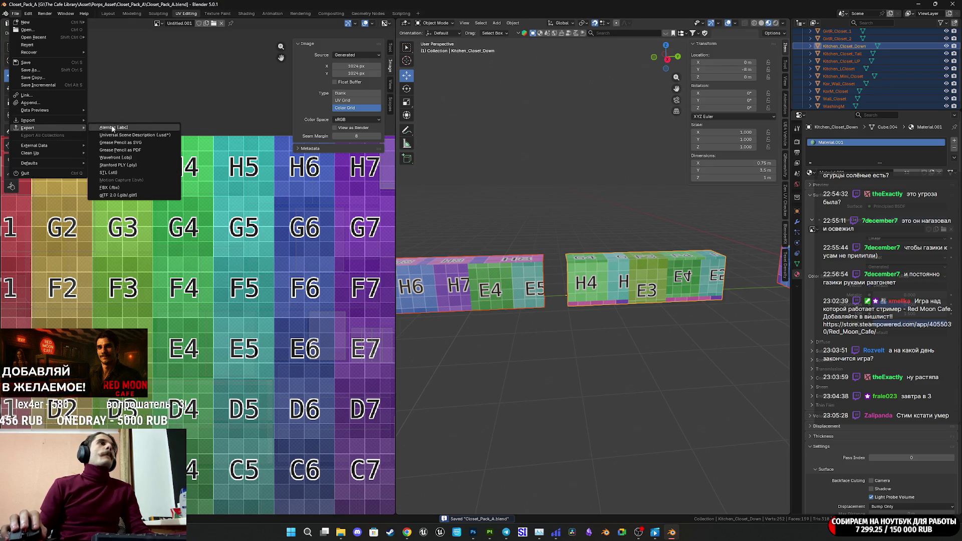
{"action": "left_click", "coordinate": [136, 187]}
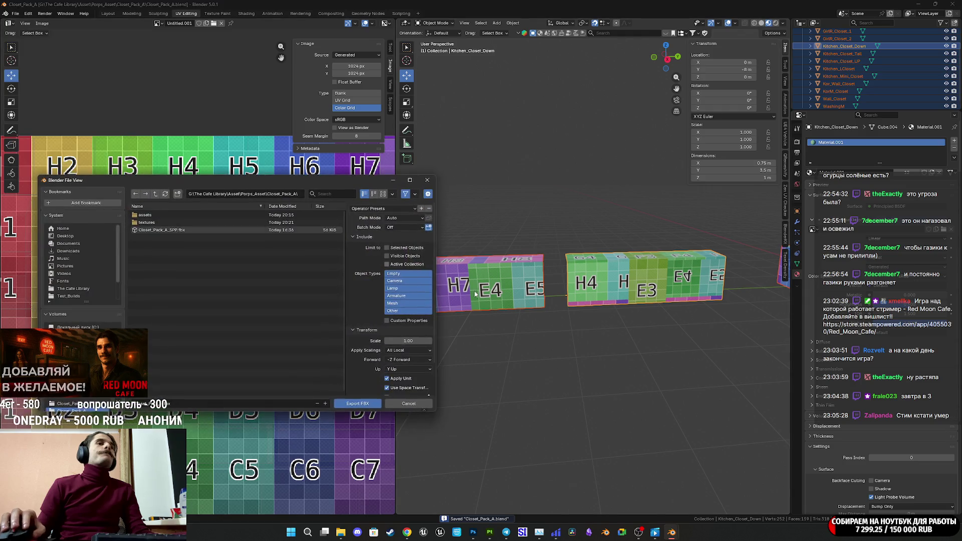
{"action": "left_click", "coordinate": [394, 303]}
{"action": "scroll", "coordinate": [373, 290], "scroll_direction": "down", "scroll_amount": 3}
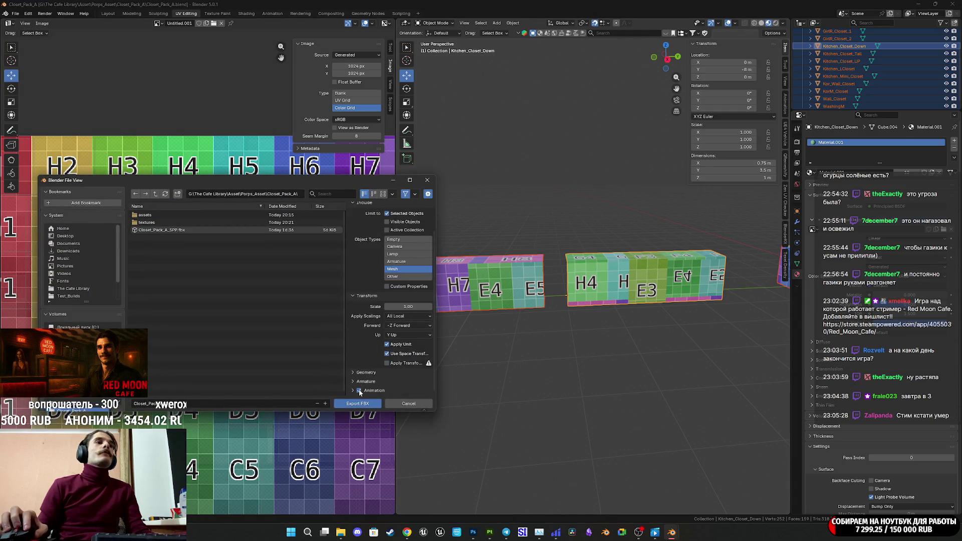
{"action": "left_click", "coordinate": [363, 374]}
{"action": "left_click", "coordinate": [409, 383]}
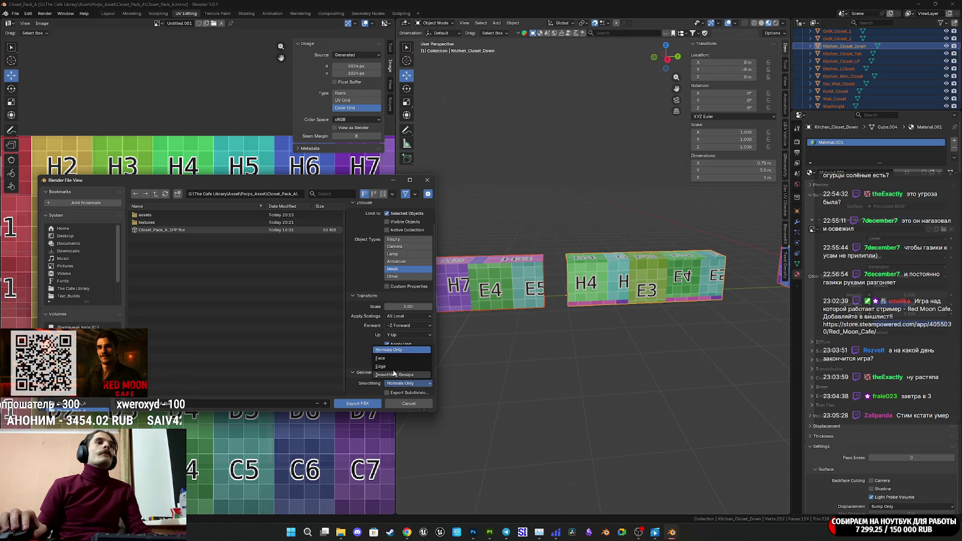
{"action": "left_click", "coordinate": [384, 359]}
{"action": "left_click", "coordinate": [361, 404]}
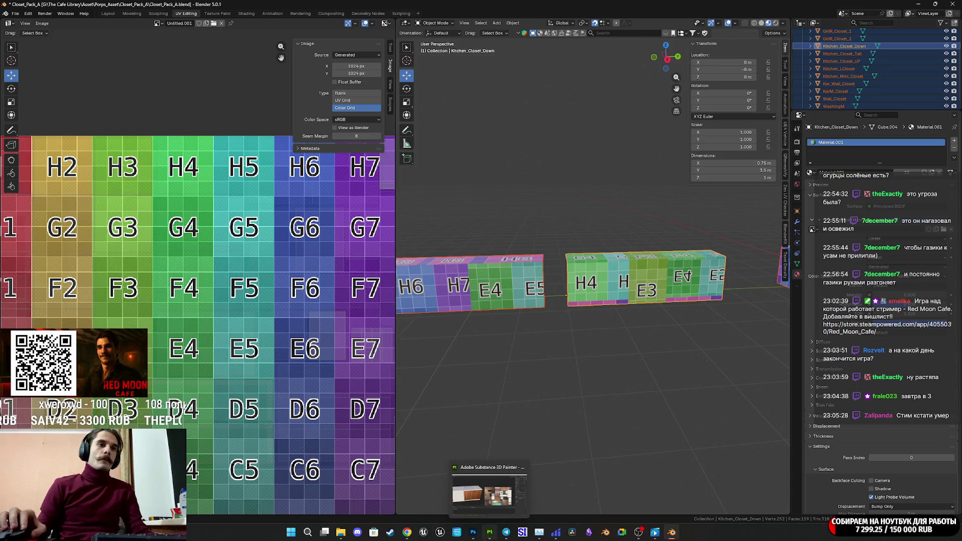
{"action": "left_click", "coordinate": [487, 534]}
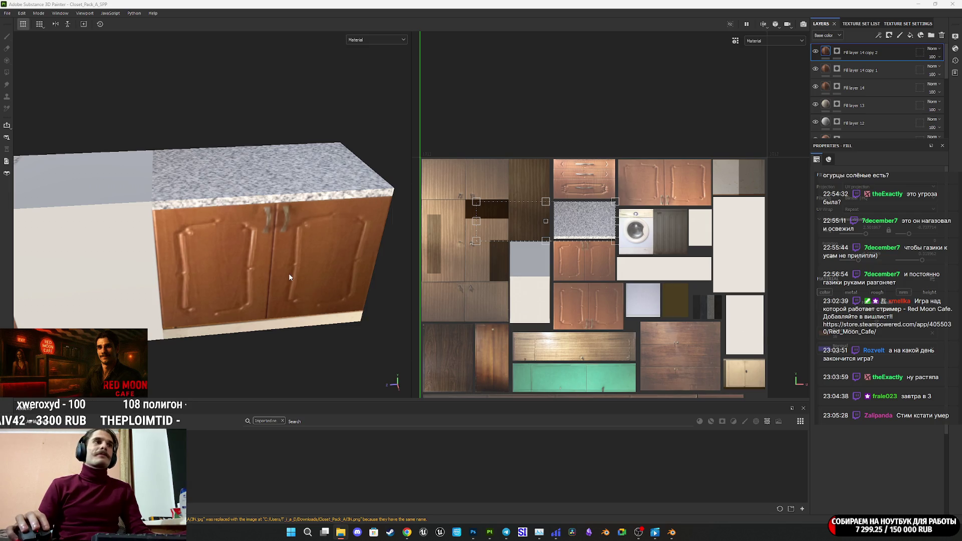
Reload the updated closet FBX through the Project configuration dialog
{"action": "key", "text": "ctrl+alt+shift+p"}
{"action": "left_click", "coordinate": [510, 330]}
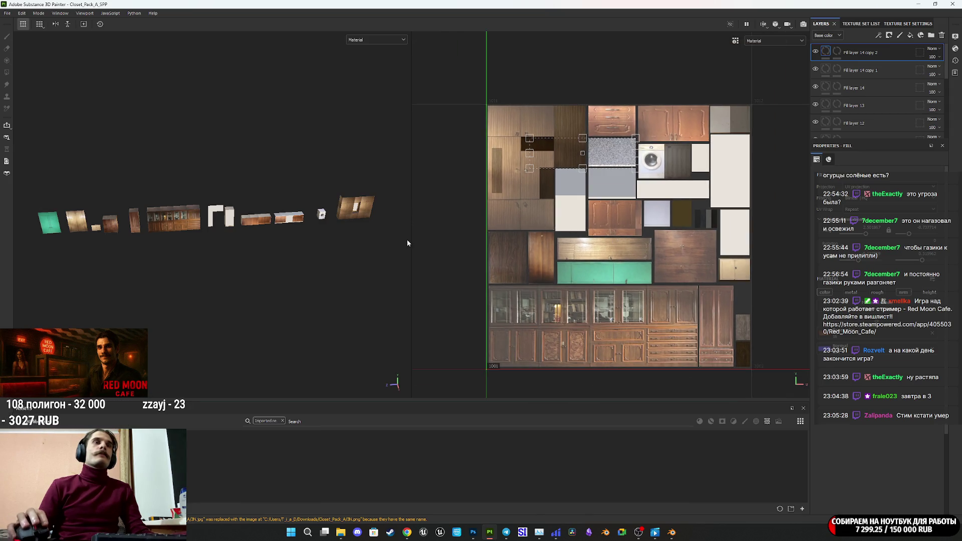
{"action": "scroll", "coordinate": [288, 219], "scroll_direction": "up", "scroll_amount": 10}
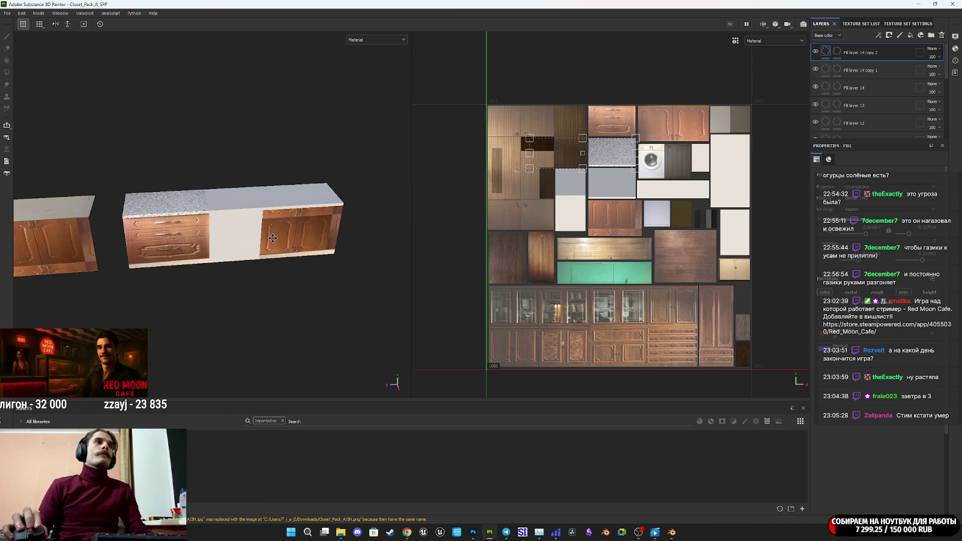
Compare the doors with Fill layer 14 copy 2 hidden and shown, then delete that layer
{"action": "mouse_move", "coordinate": [279, 242]}
{"action": "left_mouse_down", "text": "alt"}
{"action": "mouse_move", "coordinate": [286, 251]}
{"action": "mouse_move", "coordinate": [305, 225]}
{"action": "left_mouse_up", "text": "alt"}
{"action": "scroll", "coordinate": [614, 211], "scroll_direction": "up", "scroll_amount": 5}
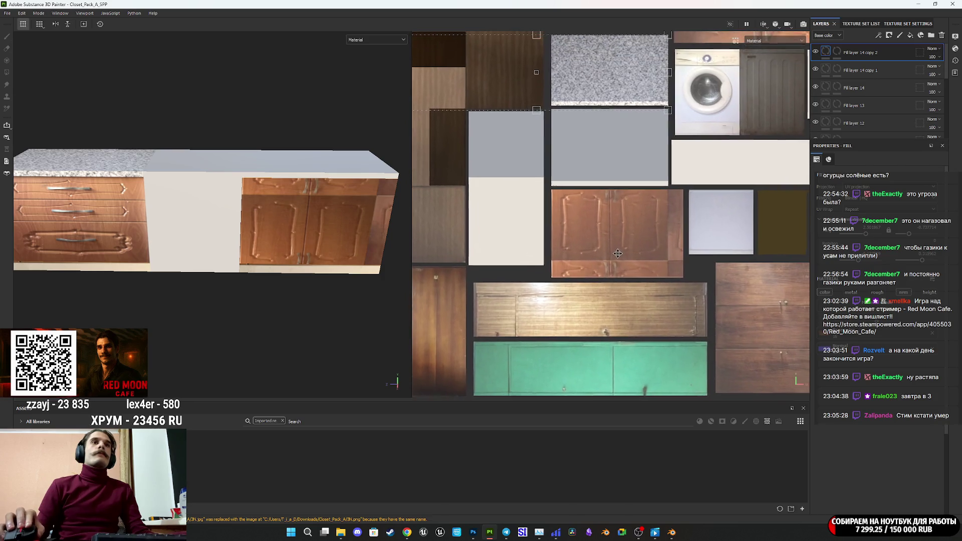
{"action": "scroll", "coordinate": [609, 266], "scroll_direction": "down", "scroll_amount": 4}
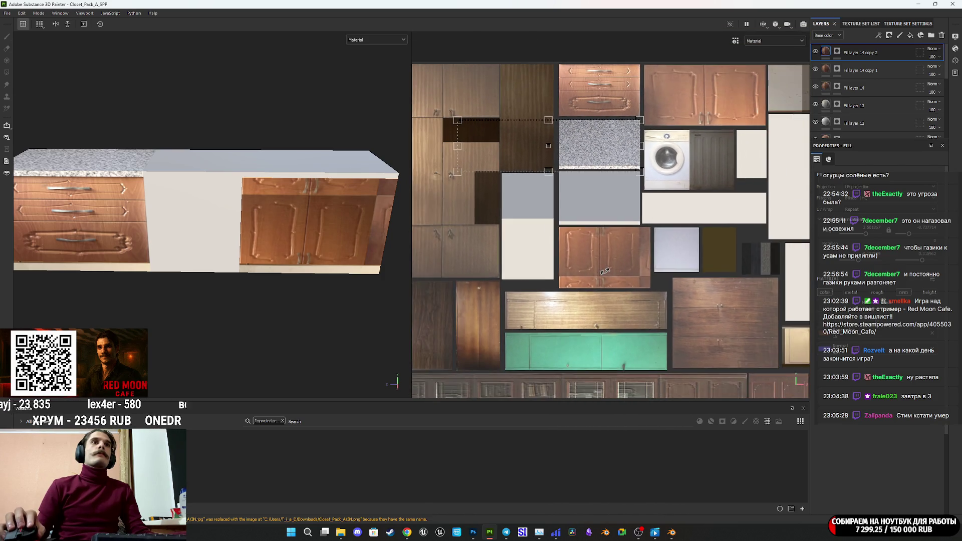
{"action": "scroll", "coordinate": [605, 271], "scroll_direction": "down", "scroll_amount": 1}
{"action": "middle_click_drag", "start_coordinate": [605, 271], "coordinate": [585, 278]}
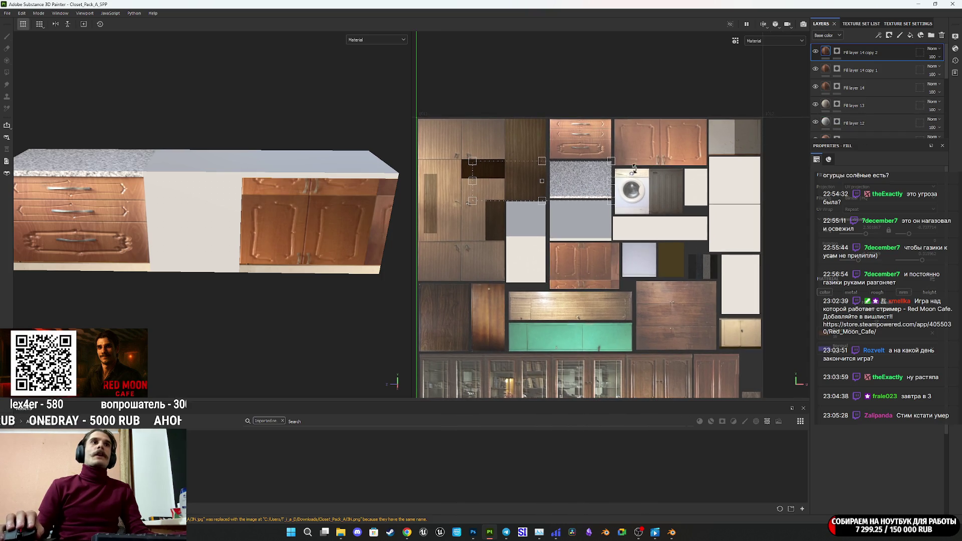
{"action": "middle_click_drag", "start_coordinate": [679, 145], "coordinate": [673, 158]}
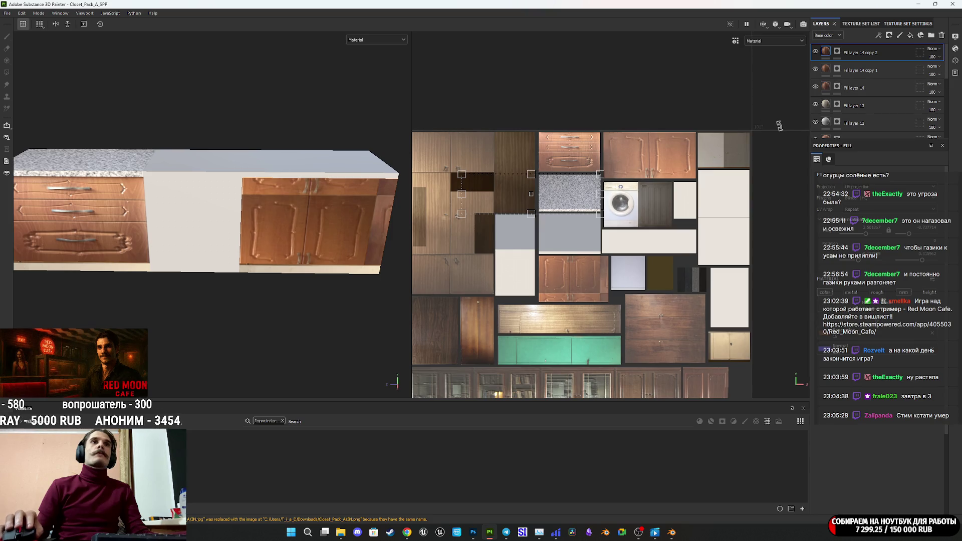
{"action": "left_click", "coordinate": [816, 53]}
{"action": "left_click", "coordinate": [815, 53]}
{"action": "left_click", "coordinate": [815, 53]}
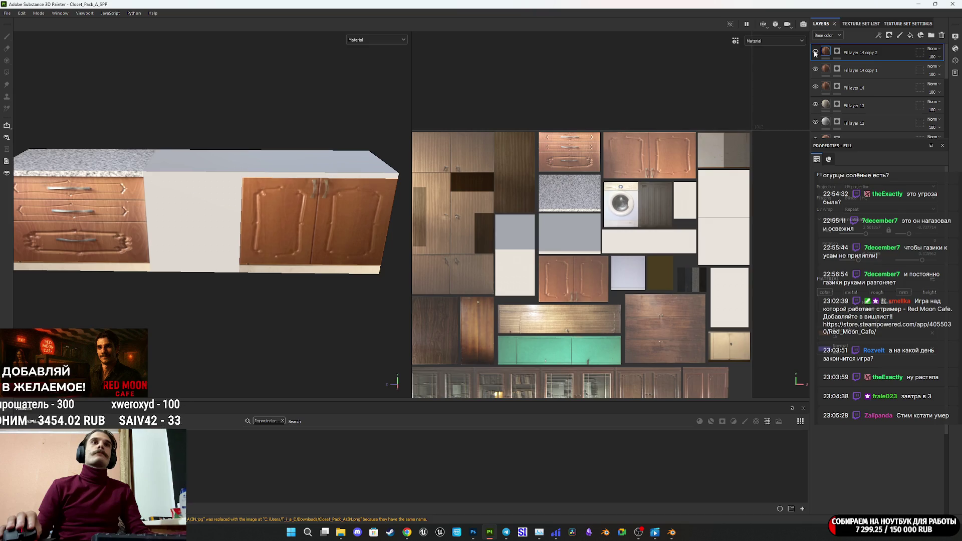
{"action": "left_click", "coordinate": [942, 37]}
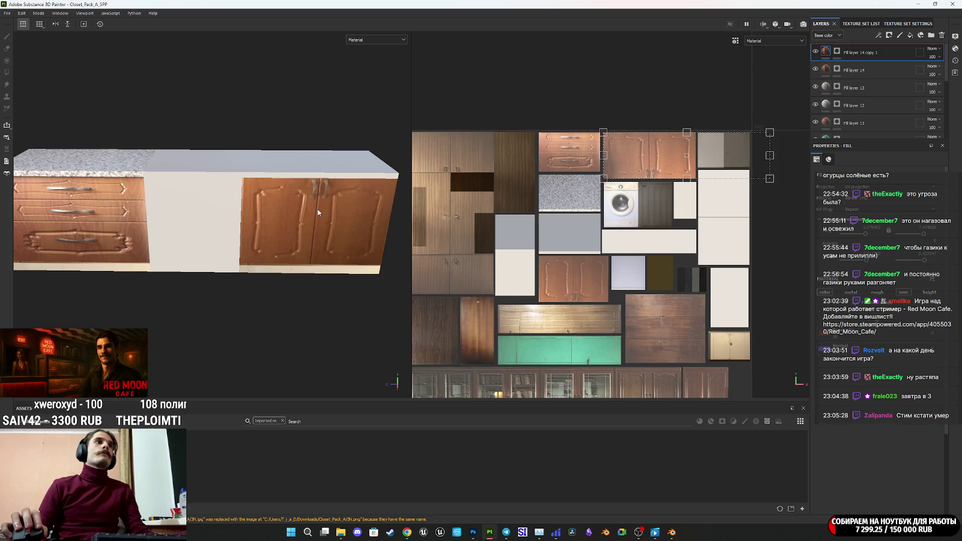
Orbit over the cabinets to inspect the washing machine and wardrobe
{"action": "scroll", "coordinate": [318, 212], "scroll_direction": "down", "scroll_amount": 5}
{"action": "mouse_move", "coordinate": [301, 230]}
{"action": "left_mouse_down", "text": "alt"}
{"action": "mouse_move", "coordinate": [290, 273]}
{"action": "mouse_move", "coordinate": [287, 260]}
{"action": "left_mouse_up", "text": "alt"}
{"action": "mouse_move", "coordinate": [239, 227]}
{"action": "middle_mouse_down", "text": "alt"}
{"action": "mouse_move", "coordinate": [210, 235]}
{"action": "mouse_move", "coordinate": [261, 239]}
{"action": "mouse_move", "coordinate": [93, 242]}
{"action": "middle_mouse_up", "text": "alt"}
{"action": "scroll", "coordinate": [225, 220], "scroll_direction": "up", "scroll_amount": 5}
{"action": "mouse_move", "coordinate": [216, 215]}
{"action": "left_mouse_down", "text": "alt"}
{"action": "mouse_move", "coordinate": [200, 206]}
{"action": "mouse_move", "coordinate": [232, 206]}
{"action": "mouse_move", "coordinate": [182, 206]}
{"action": "mouse_move", "coordinate": [296, 239]}
{"action": "mouse_move", "coordinate": [329, 260]}
{"action": "left_mouse_up", "text": "alt"}
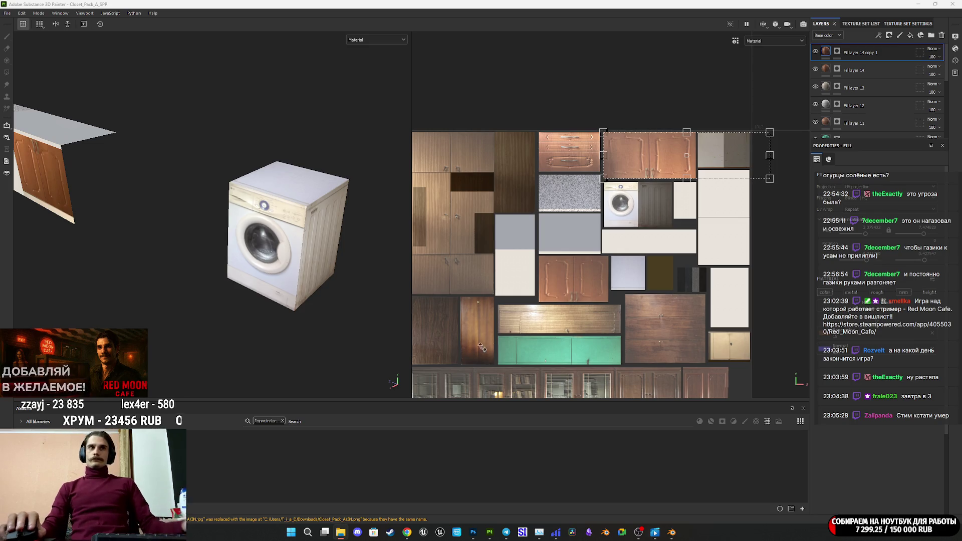
Orbit the view so the washer faces front, then frame the whole cabinet set with F
{"action": "mouse_move", "coordinate": [283, 245]}
{"action": "left_mouse_down", "text": "alt"}
{"action": "mouse_move", "coordinate": [295, 247]}
{"action": "mouse_move", "coordinate": [97, 212]}
{"action": "left_mouse_up", "text": "alt"}
{"action": "scroll", "coordinate": [301, 251], "scroll_direction": "up", "scroll_amount": 3}
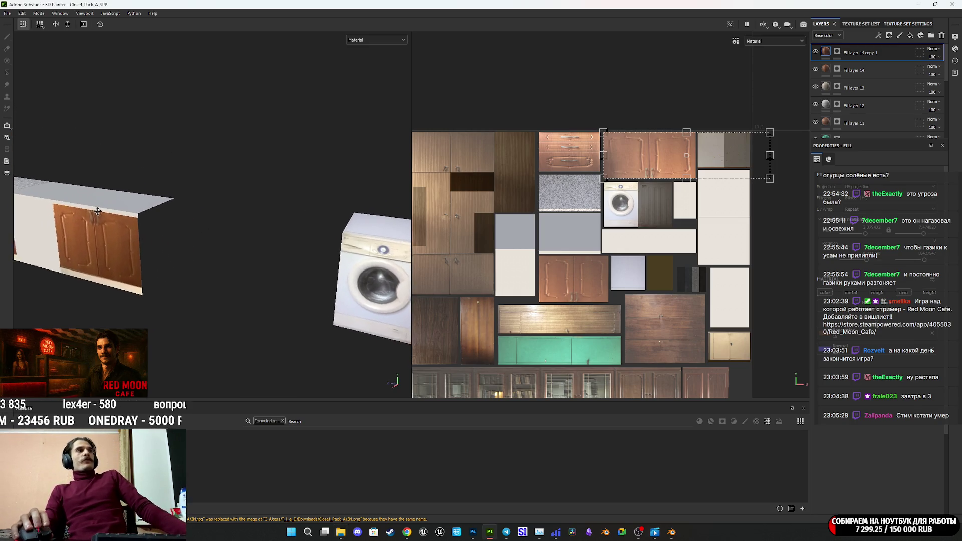
{"action": "key", "text": "f"}
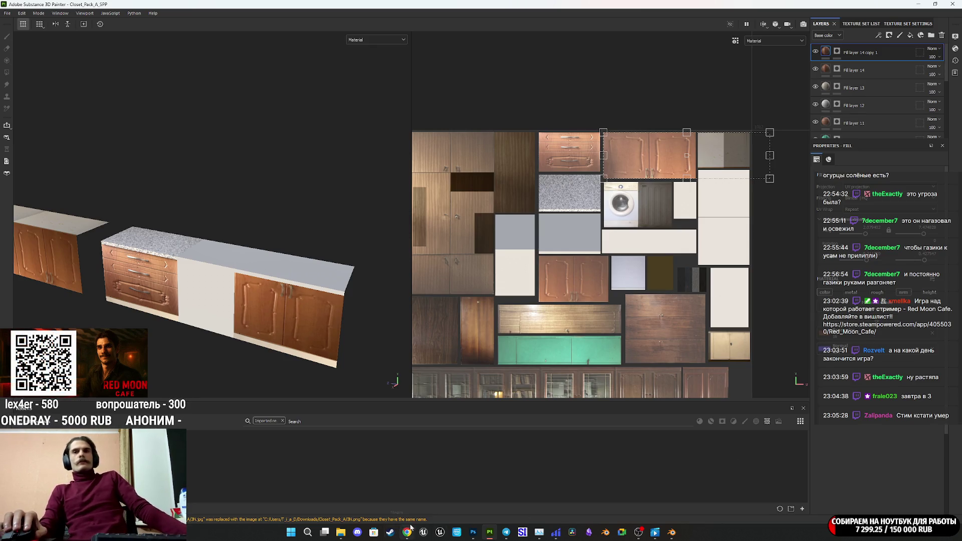
Bring the browser back from the taskbar and switch to the Microsoft Copilot tab
{"action": "mouse_move", "coordinate": [407, 531]}
{"action": "left_click", "coordinate": [421, 511]}
{"action": "left_click", "coordinate": [426, 516]}
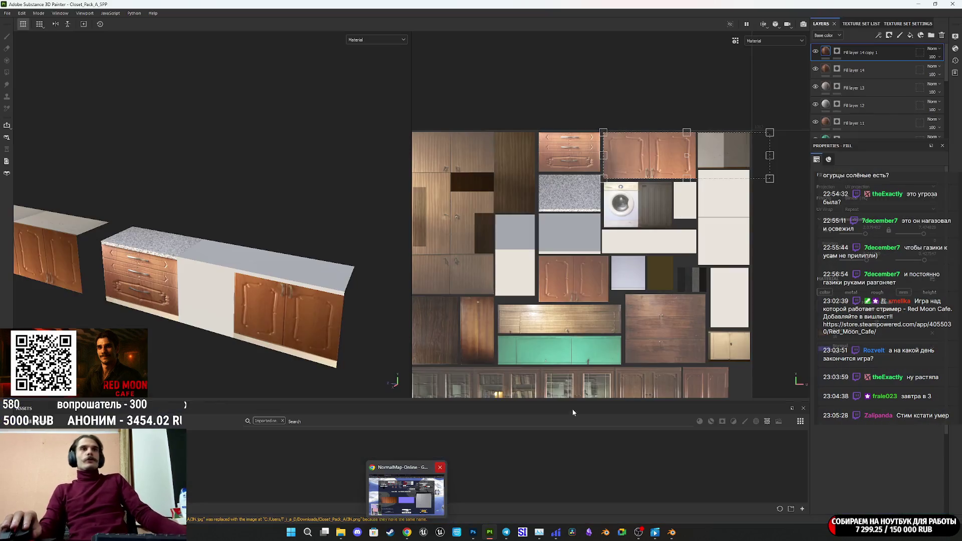
{"action": "mouse_move", "coordinate": [404, 537]}
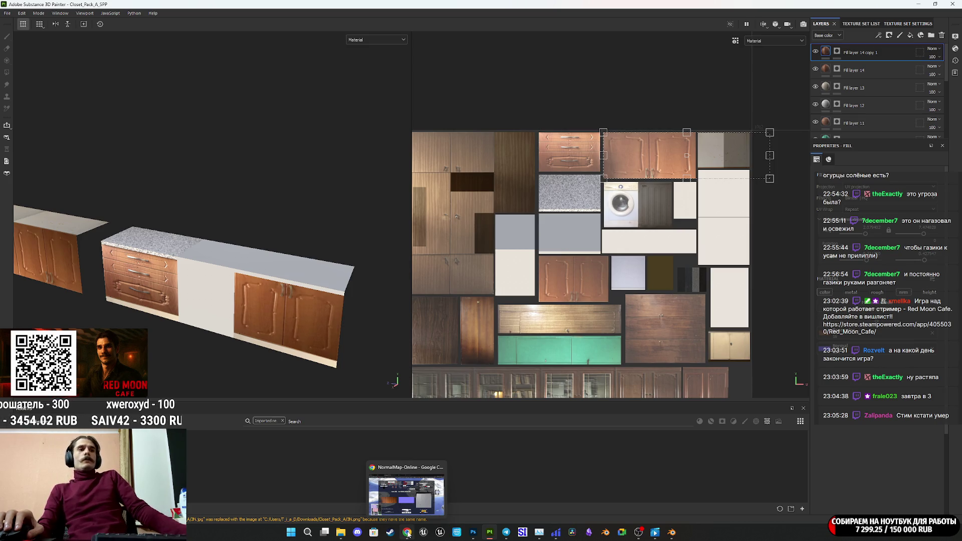
{"action": "left_click", "coordinate": [406, 535]}
{"action": "left_click", "coordinate": [506, 7]}
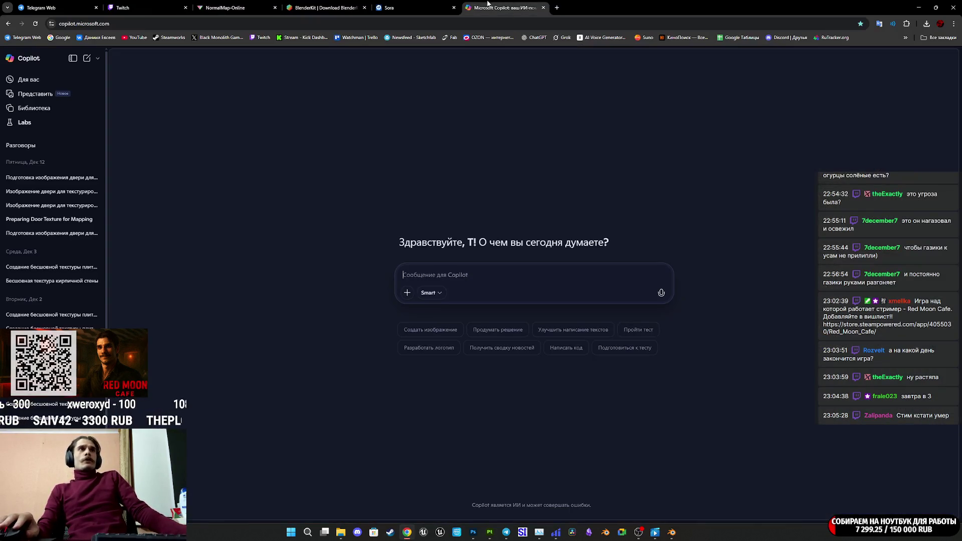
In the Sora tab, start adding a prompt image via + > Choose from library
{"action": "left_click", "coordinate": [426, 7]}
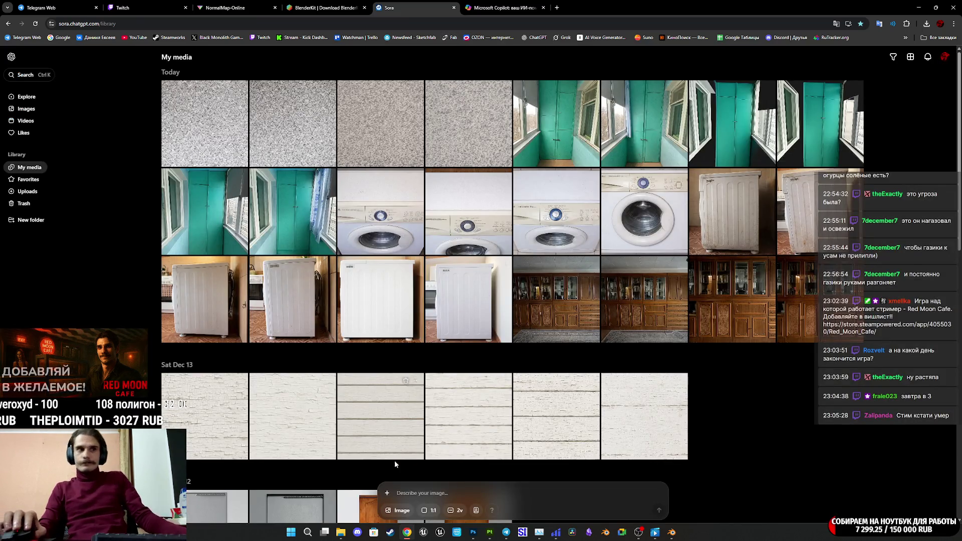
{"action": "left_click", "coordinate": [389, 494]}
{"action": "left_click", "coordinate": [424, 458]}
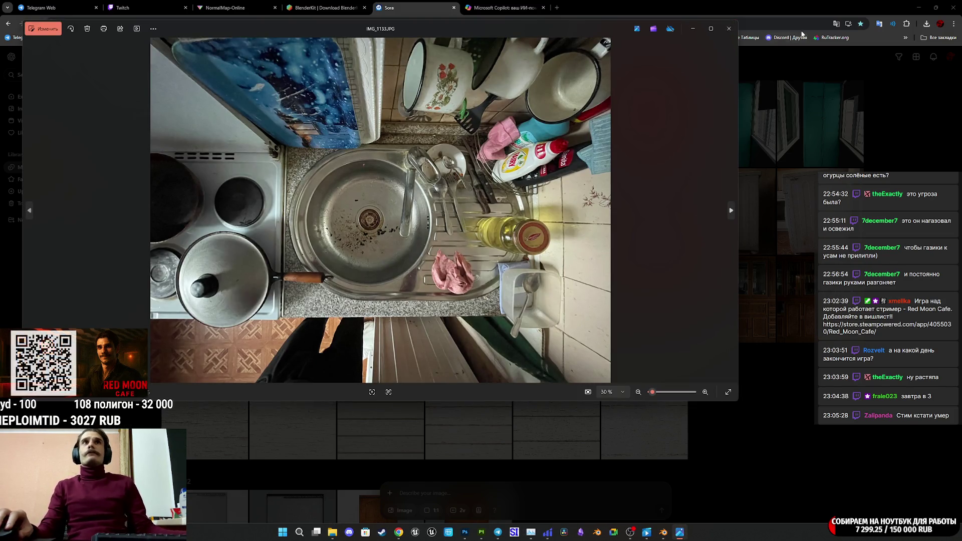
Close the photo viewer and drag-upload the sink photo into Sora
{"action": "left_click", "coordinate": [731, 31]}
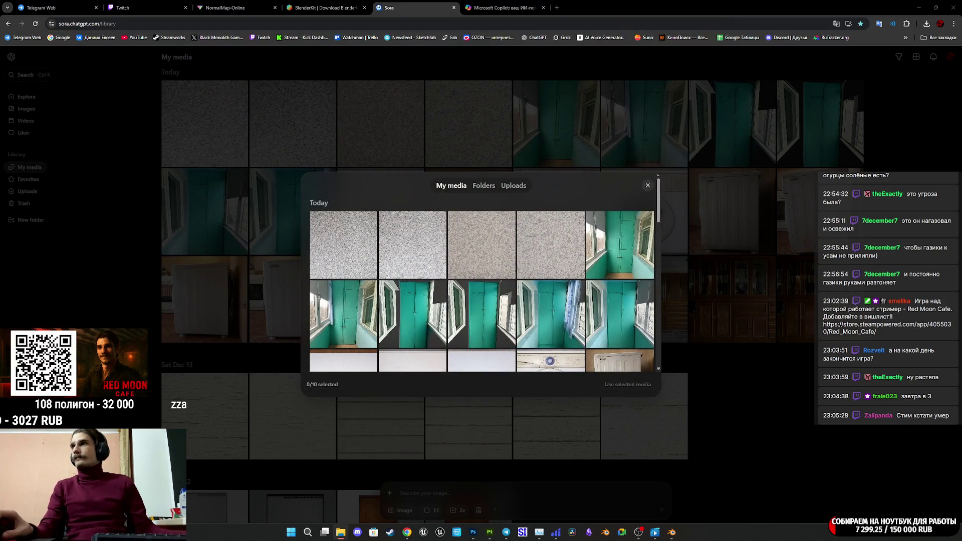
{"action": "mouse_move", "coordinate": [621, 226]}
{"action": "left_mouse_down"}
{"action": "mouse_move", "coordinate": [630, 205]}
{"action": "mouse_move", "coordinate": [593, 193]}
{"action": "left_mouse_up"}
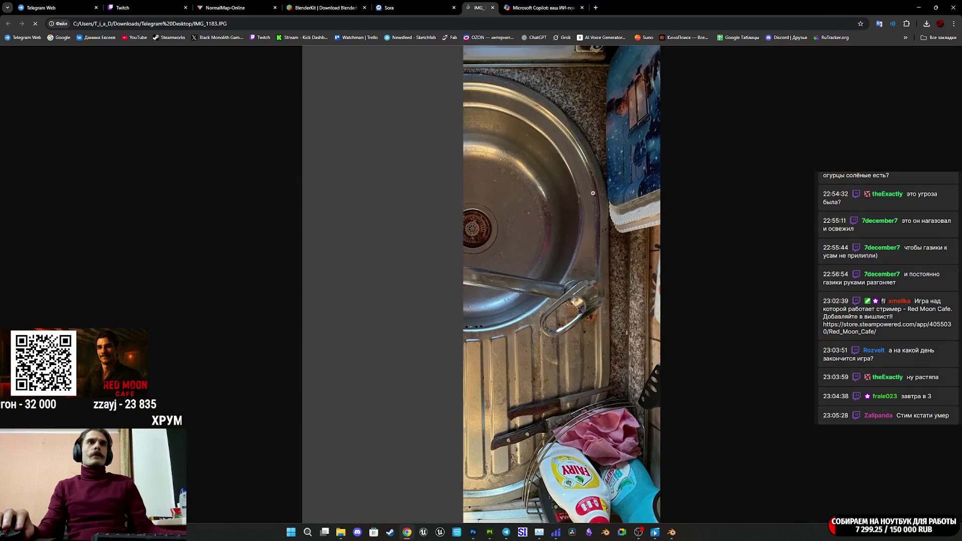
{"action": "key", "text": "ctrl+w"}
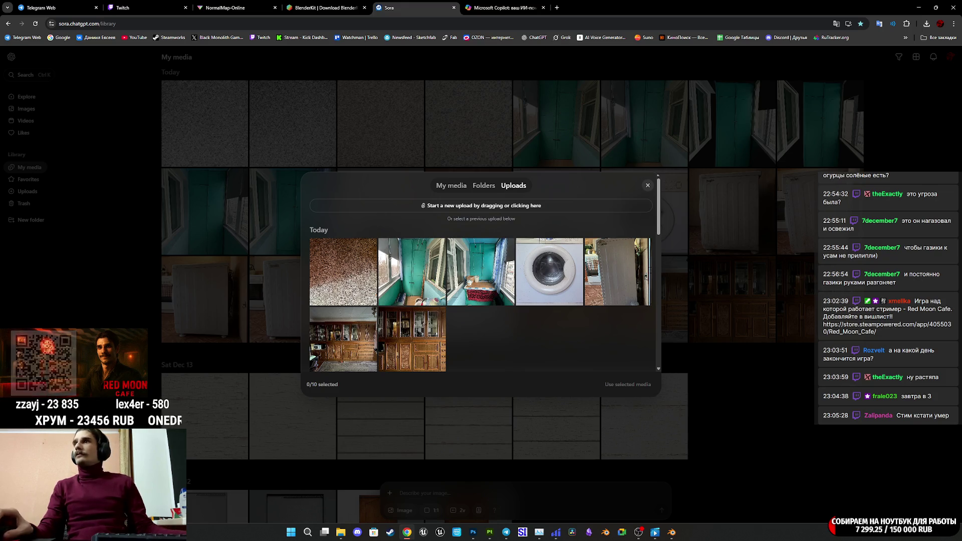
{"action": "mouse_move", "coordinate": [961, 230]}
{"action": "left_mouse_down"}
{"action": "mouse_move", "coordinate": [725, 232]}
{"action": "mouse_move", "coordinate": [512, 207]}
{"action": "left_mouse_up"}
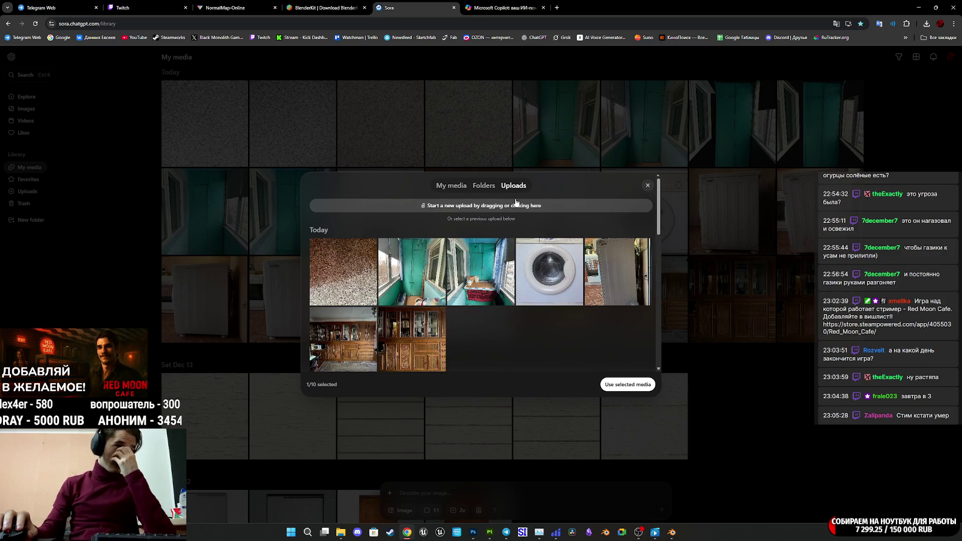
{"action": "left_click", "coordinate": [648, 185]}
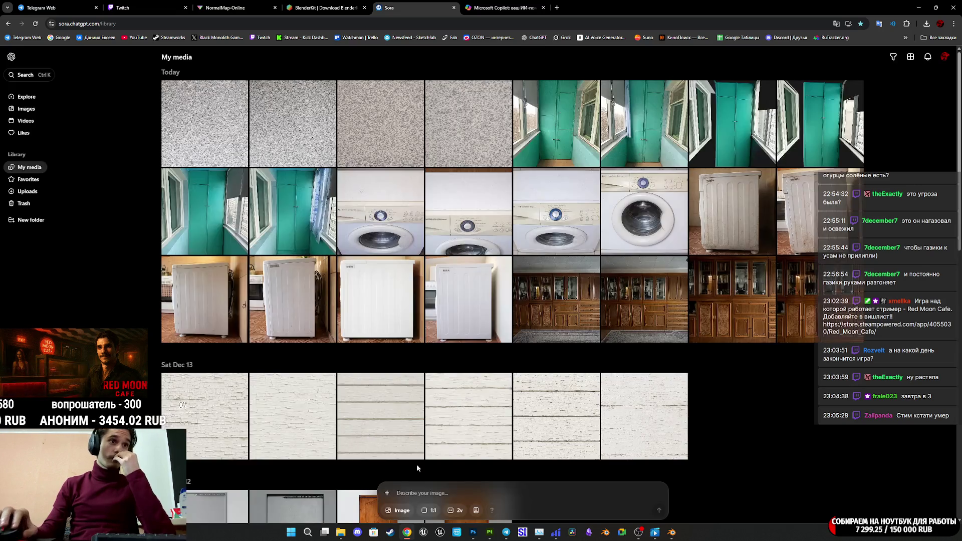
From the media library's Uploads, select the sink photo and attach it to the prompt
{"action": "left_click", "coordinate": [391, 494]}
{"action": "left_click", "coordinate": [411, 456]}
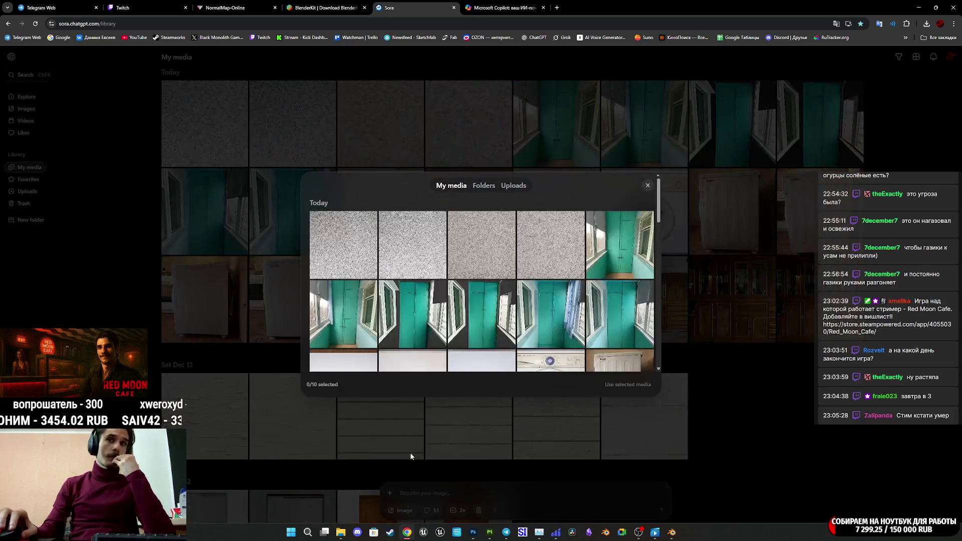
{"action": "left_click", "coordinate": [513, 185]}
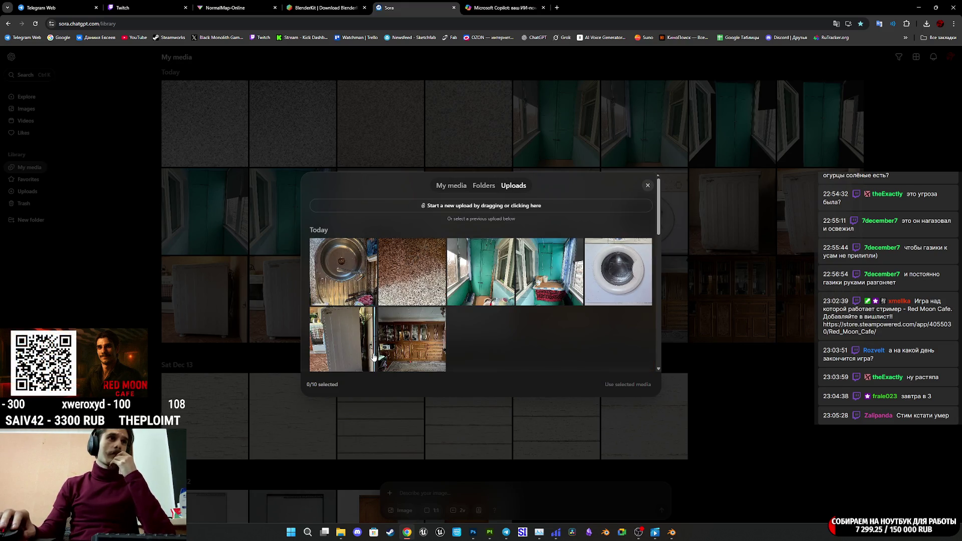
{"action": "left_click", "coordinate": [331, 271]}
{"action": "left_click", "coordinate": [616, 384]}
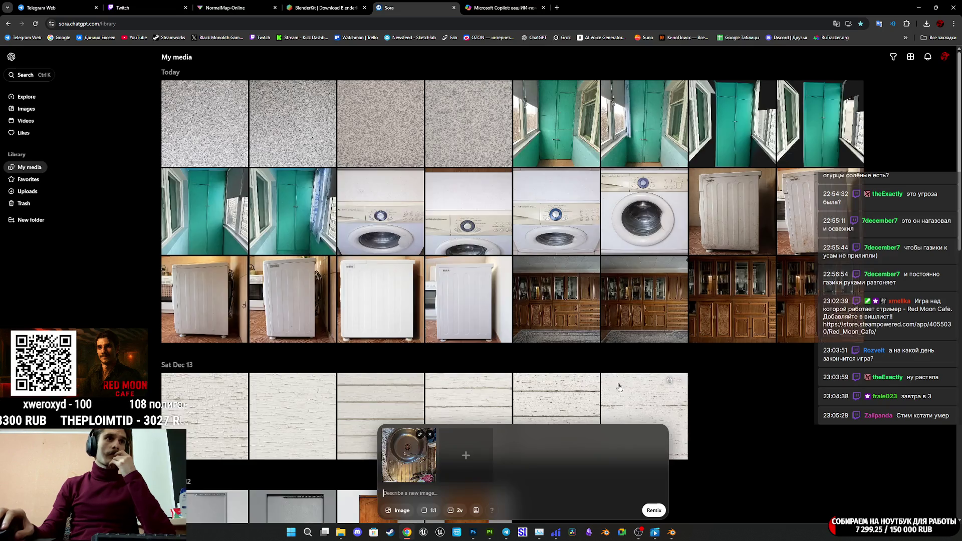
Set the aspect ratio to 2:3 and enter the Russian cleanup prompt, fixing the typo in 'сверху'
{"action": "left_click", "coordinate": [434, 511]}
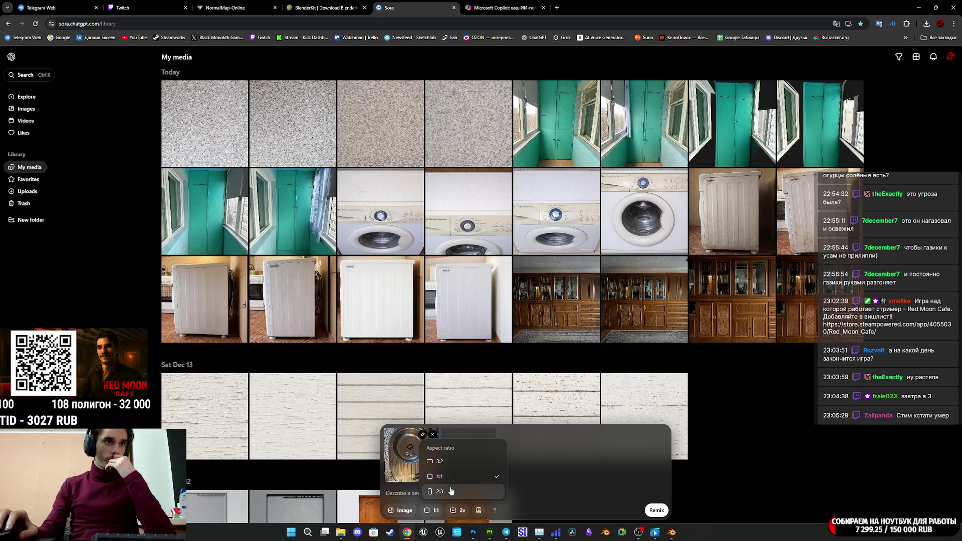
{"action": "left_click", "coordinate": [429, 494]}
{"action": "type", "text": "Убе"}
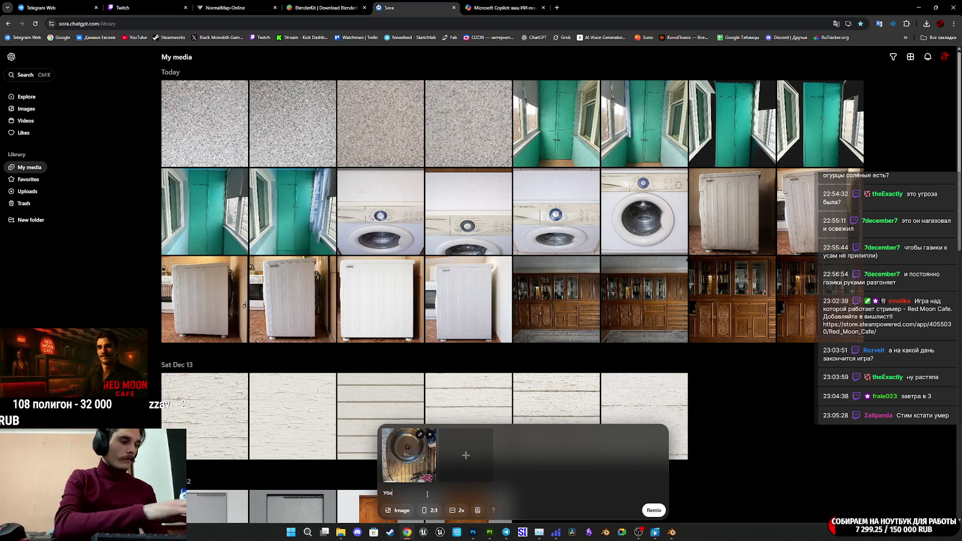
{"action": "type", "text": "ри лишние "}
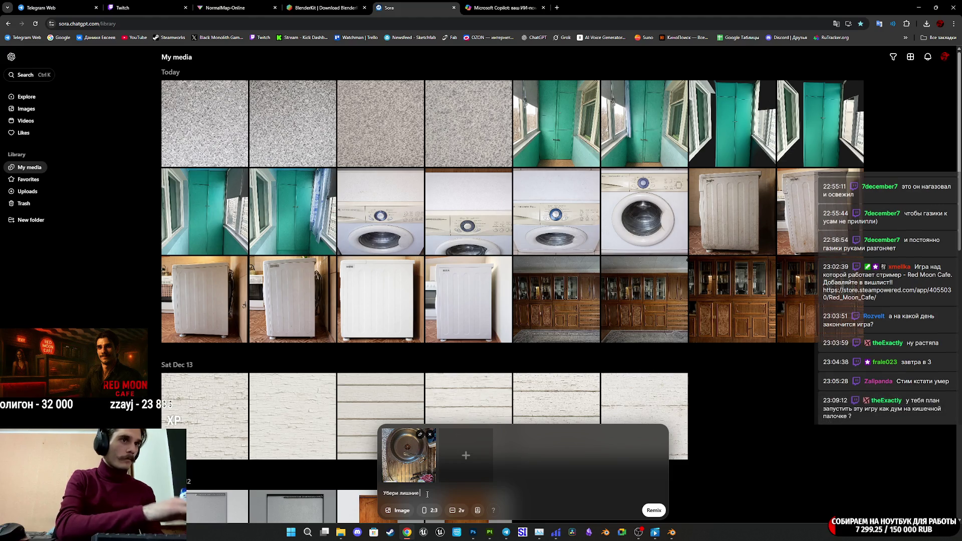
{"action": "type", "text": "объекты"}
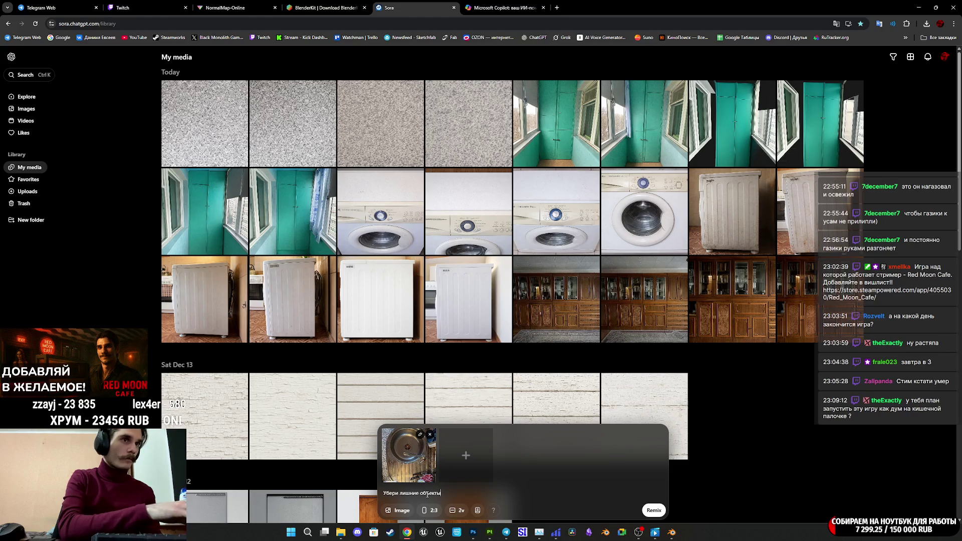
{"action": "type", "text": " для"}
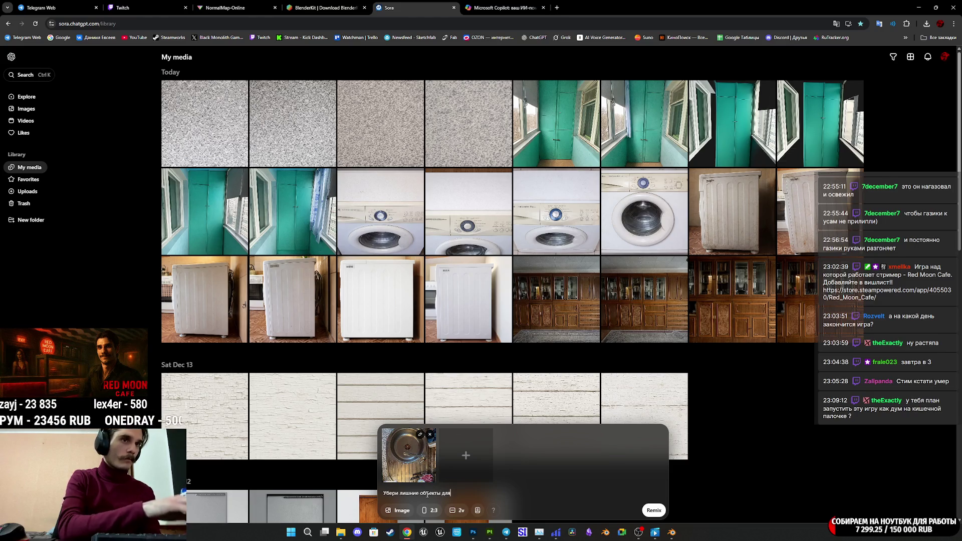
{"action": "type", "text": " рако"}
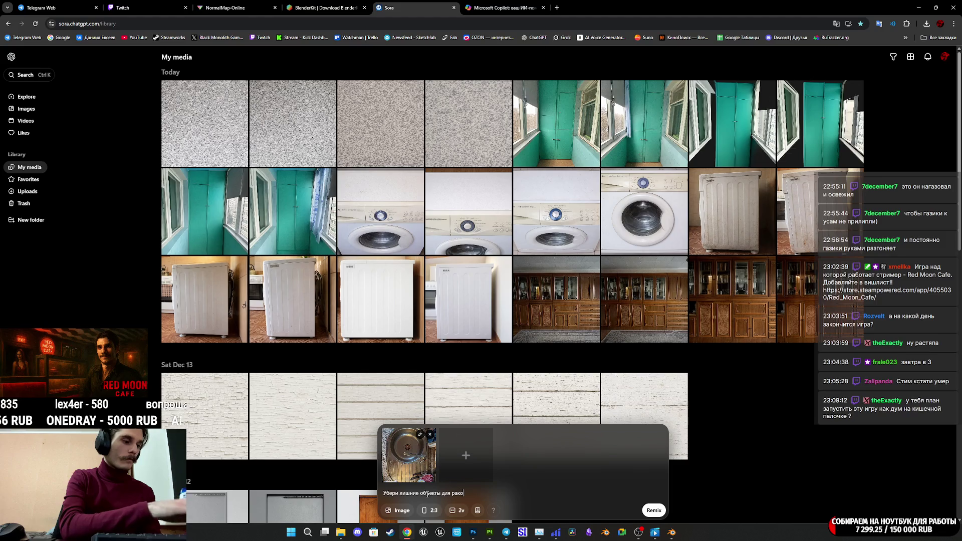
{"action": "type", "text": "вины с в"}
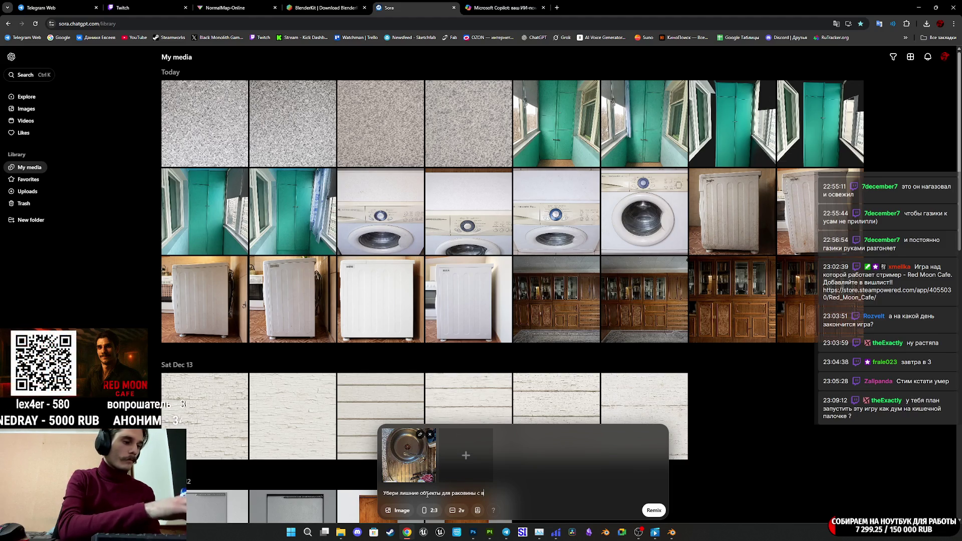
{"action": "type", "text": "идом с"}
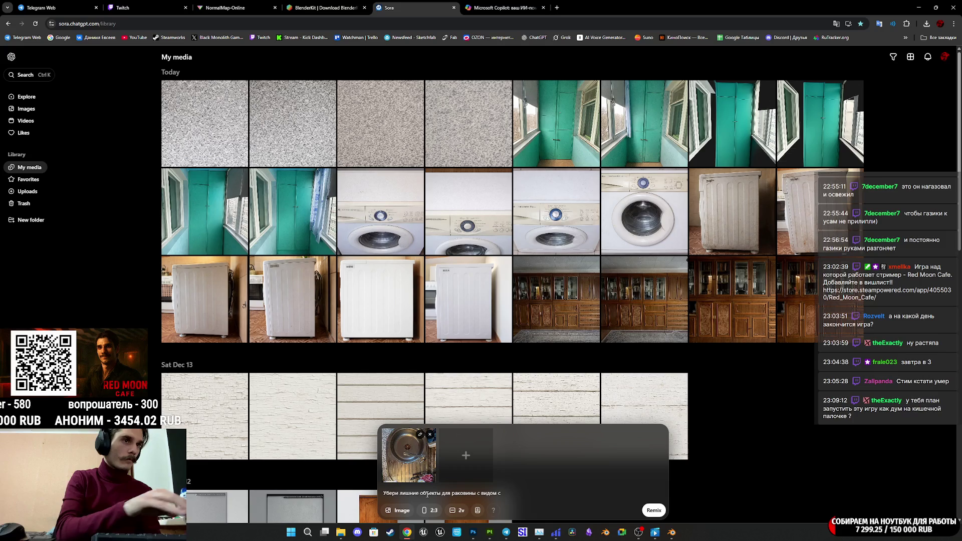
{"action": "type", "text": "ве"}
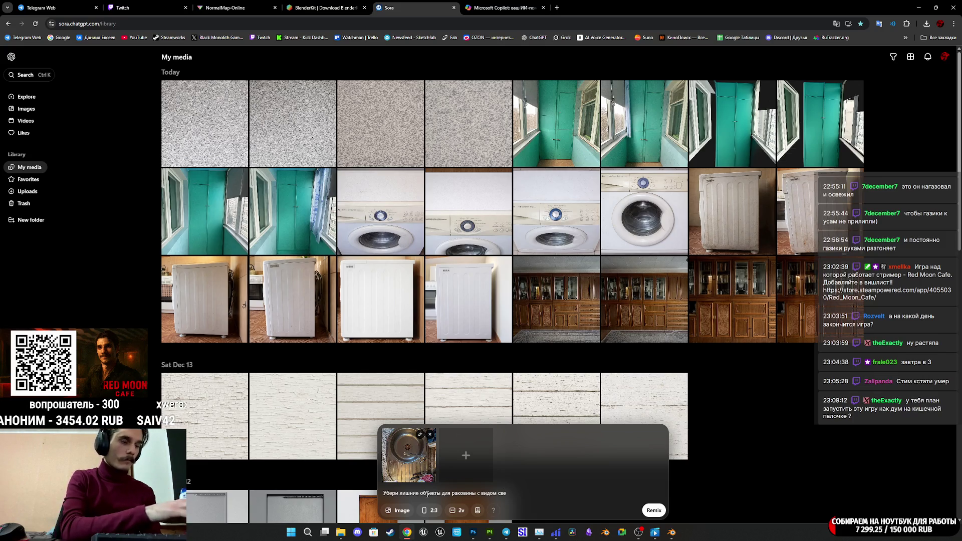
{"action": "type", "text": "рзу"}
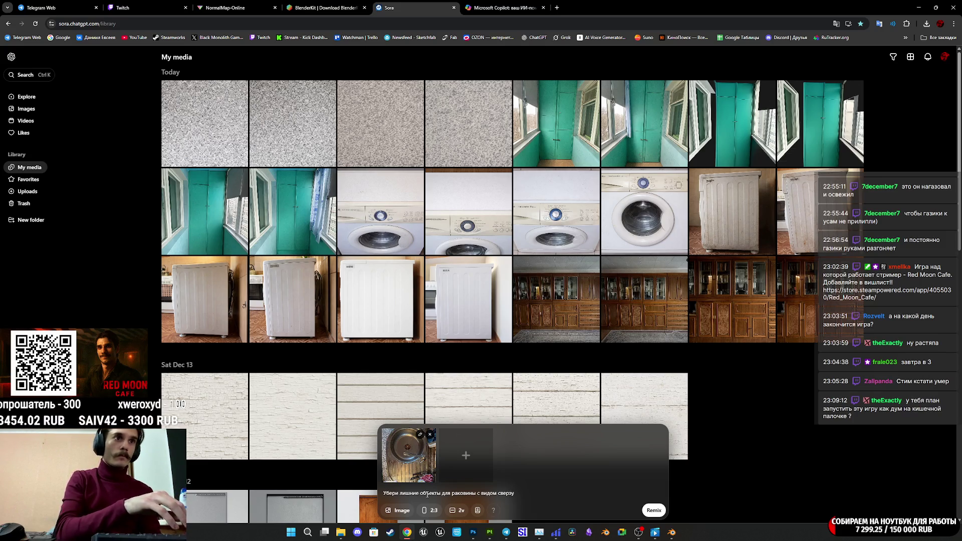
{"action": "type", "text": " и с"}
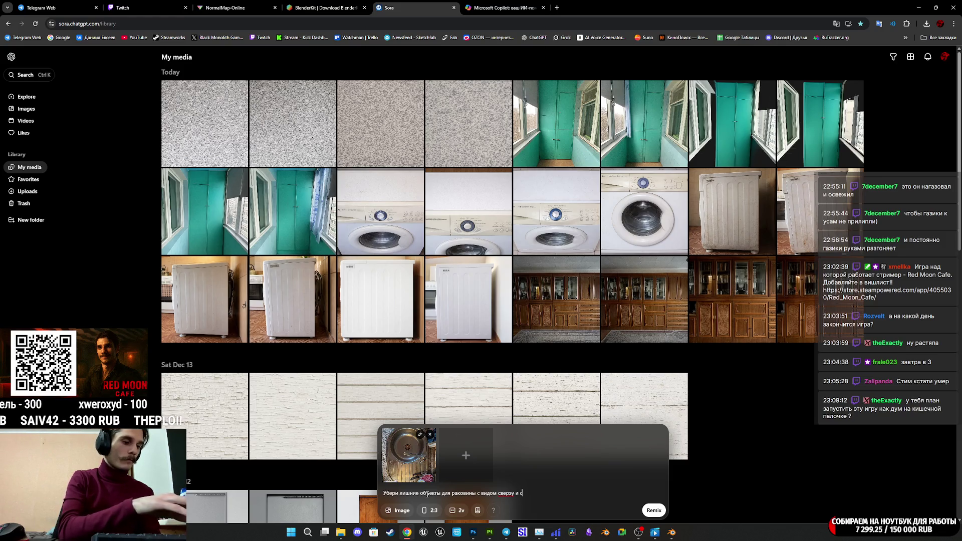
{"action": "type", "text": "делай "}
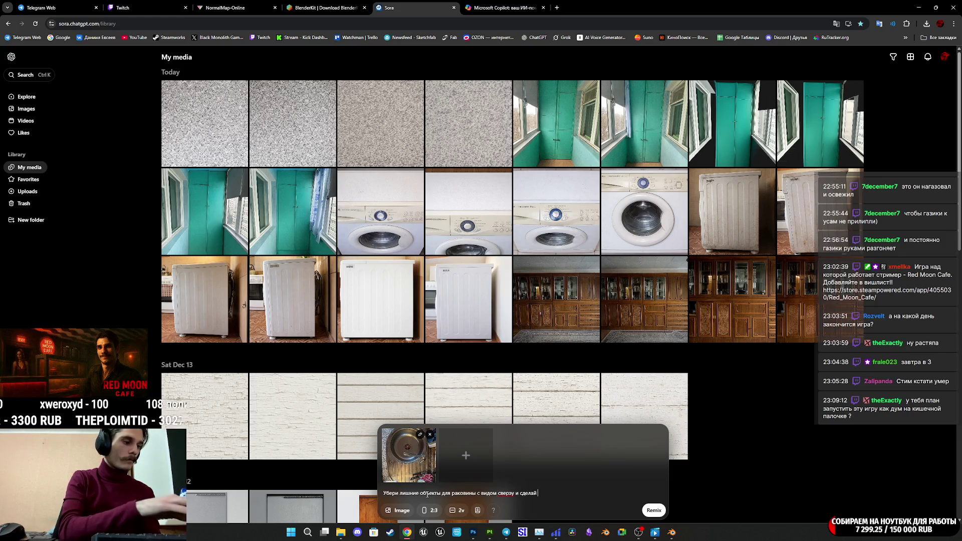
{"action": "type", "text": "мягкое ос"}
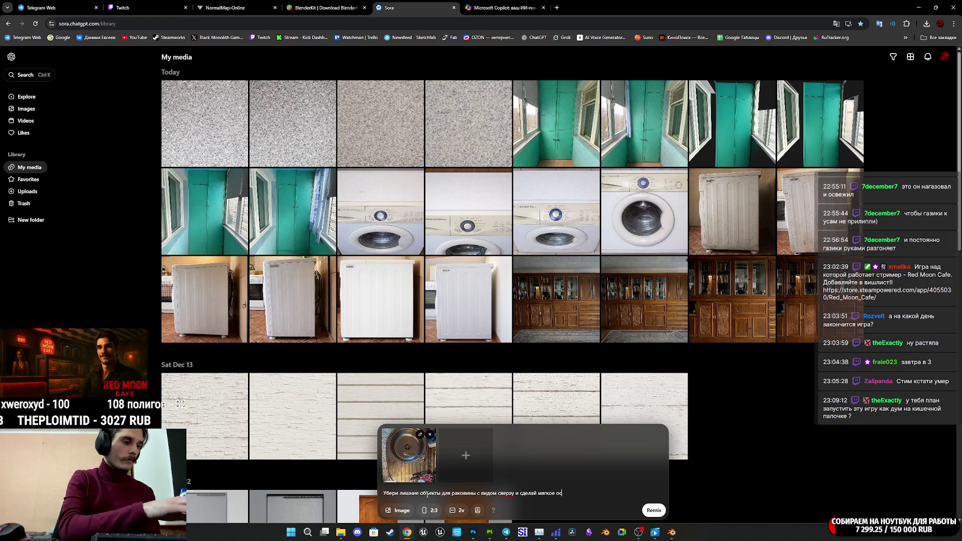
{"action": "type", "text": "вещение."}
{"action": "left_click", "coordinate": [512, 496]}
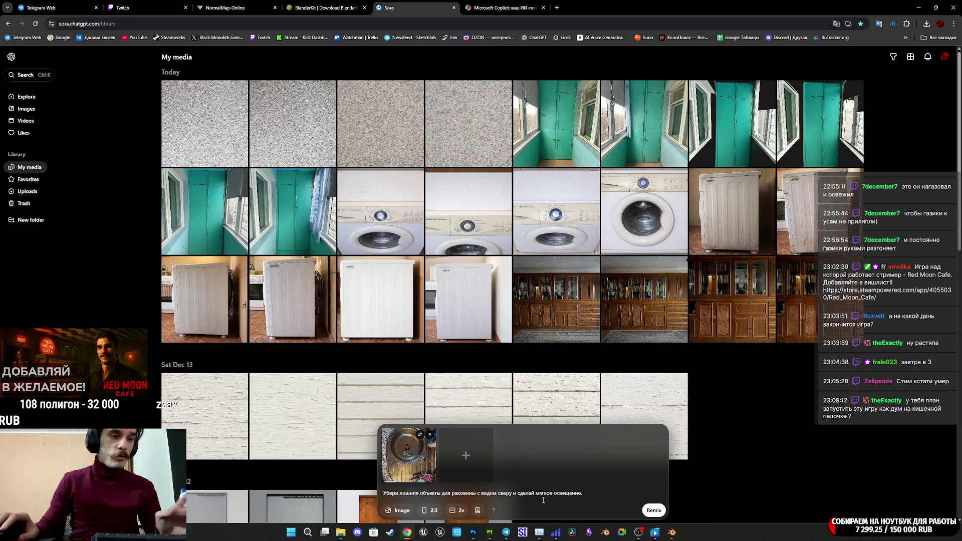
Submit the sink remix twice, then select the whole prompt text
{"action": "left_click", "coordinate": [654, 512]}
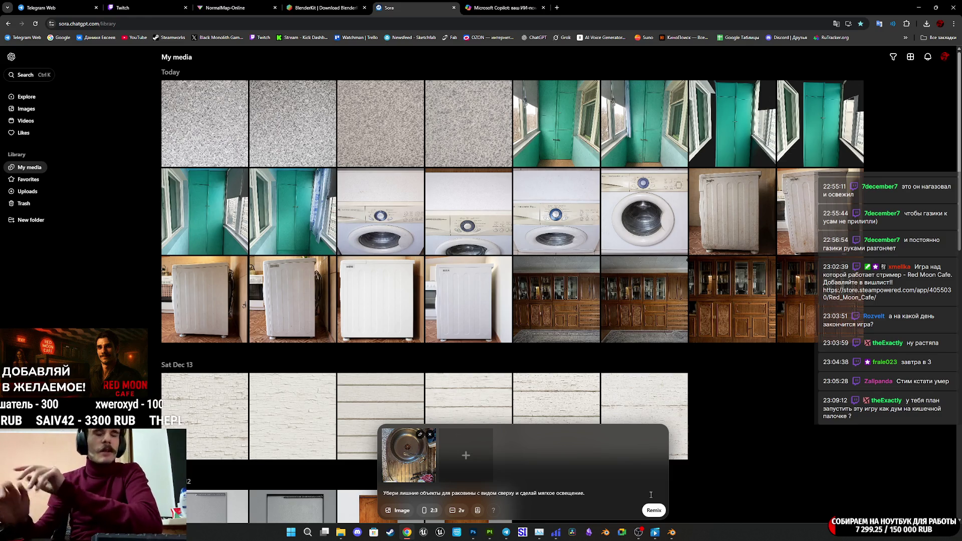
{"action": "left_click", "coordinate": [653, 511]}
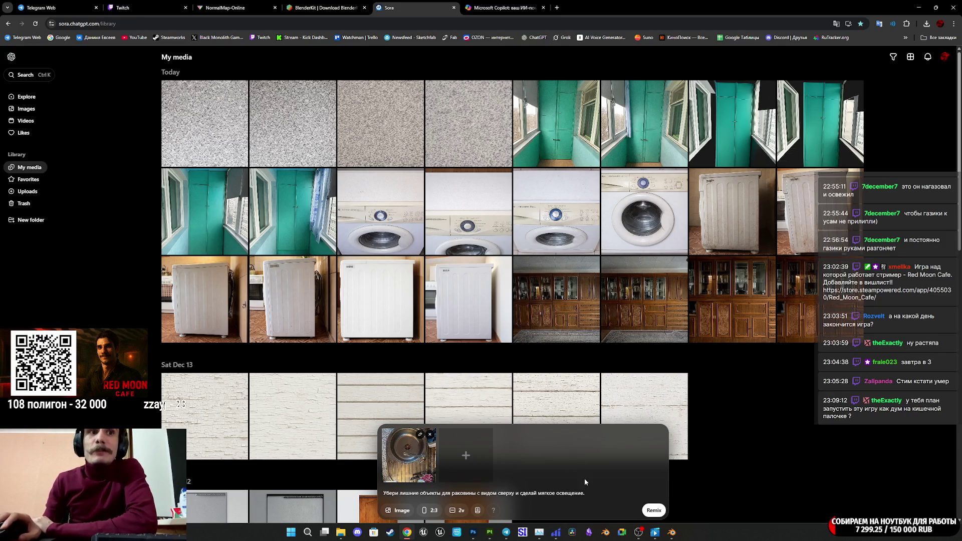
{"action": "left_click_drag", "start_coordinate": [587, 494], "coordinate": [374, 489]}
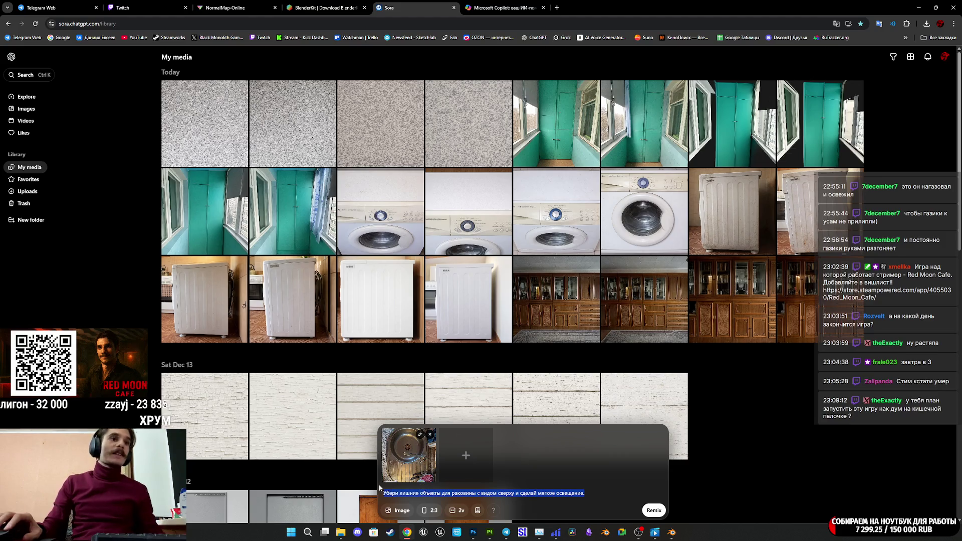
Paste the copied cleanup prompt into Copilot's message box and attach the sink photo
{"action": "key", "text": "ctrl+c"}
{"action": "left_click", "coordinate": [504, 8]}
{"action": "left_click", "coordinate": [542, 271]}
{"action": "key", "text": "ctrl+v"}
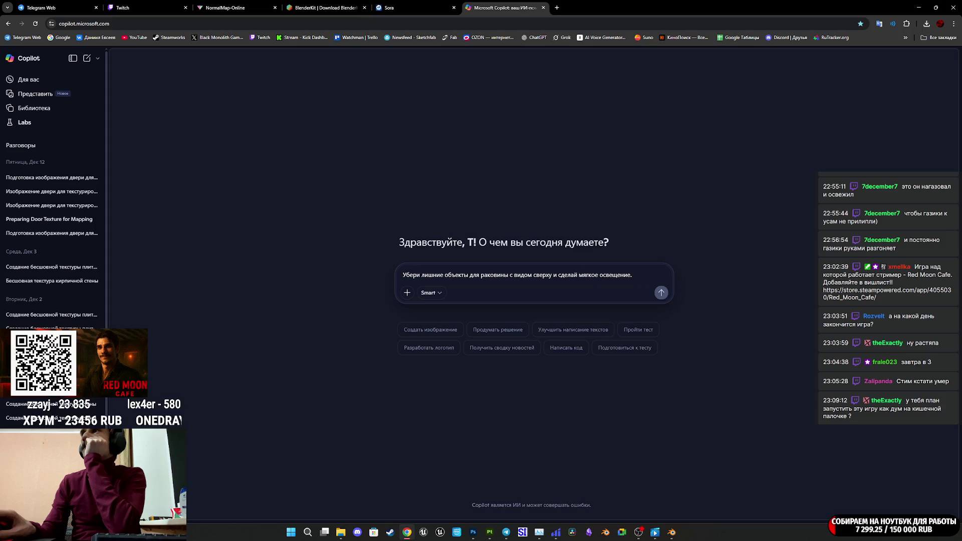
{"action": "left_click_drag", "start_coordinate": [724, 244], "coordinate": [504, 292]}
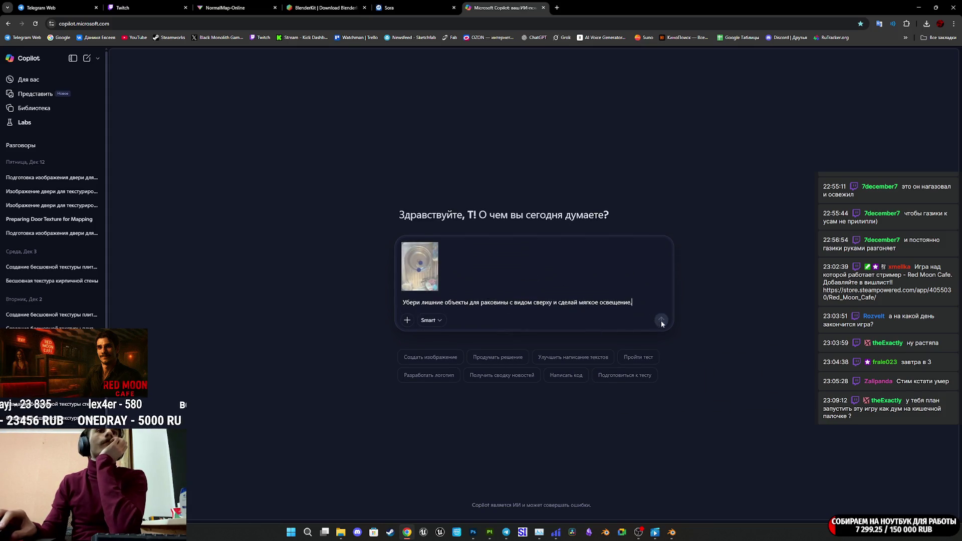
Start an image-creation chat in Быстрый ответ mode and send the sink request
{"action": "left_click", "coordinate": [437, 321]}
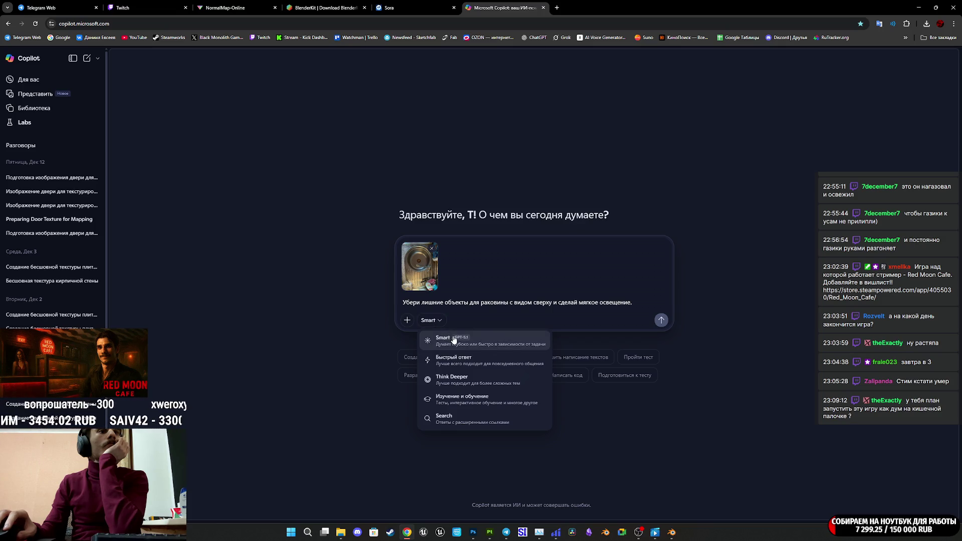
{"action": "left_click", "coordinate": [696, 370]}
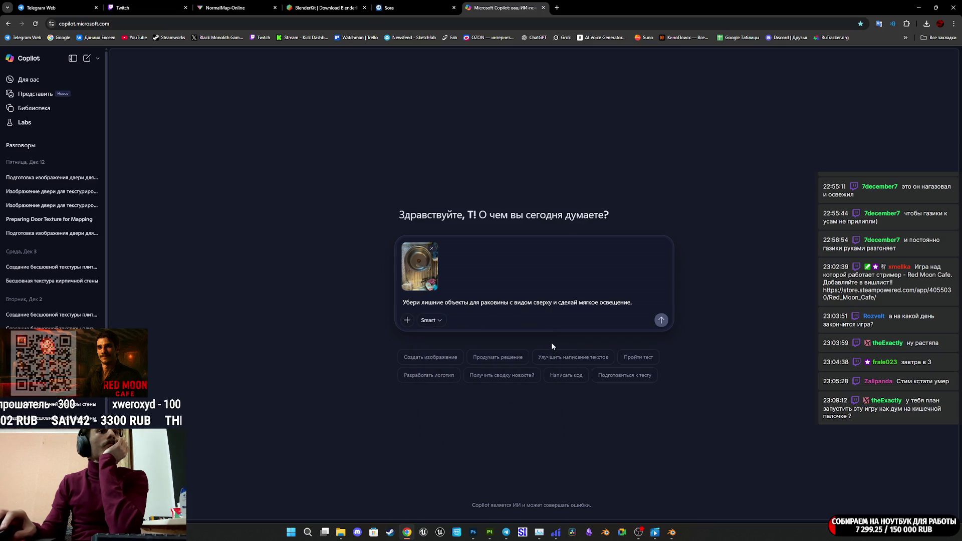
{"action": "left_click", "coordinate": [450, 361]}
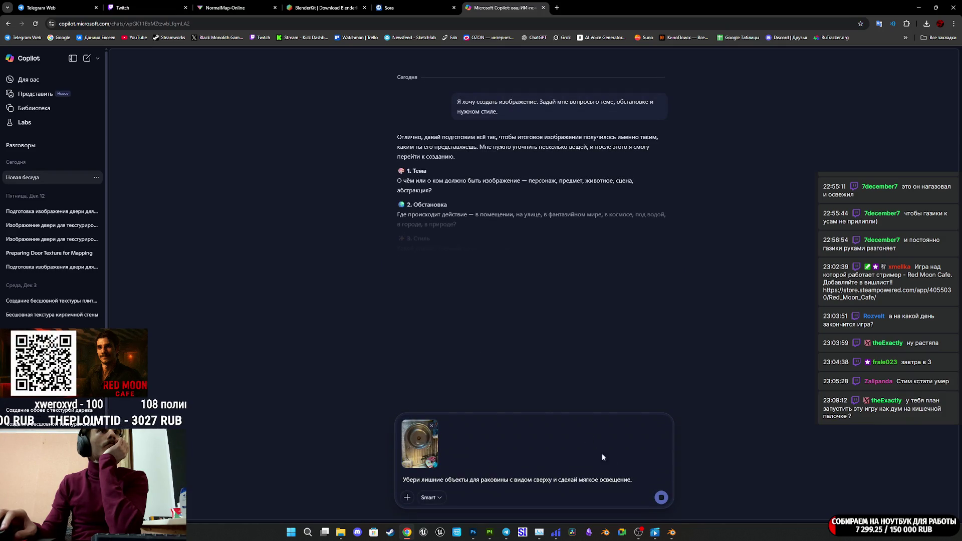
{"action": "left_click", "coordinate": [431, 498]}
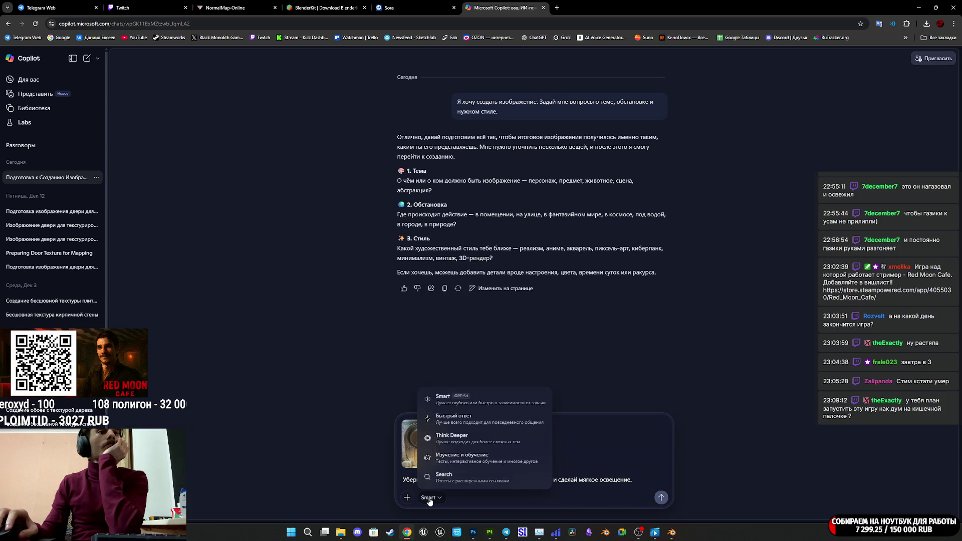
{"action": "left_click", "coordinate": [502, 419]}
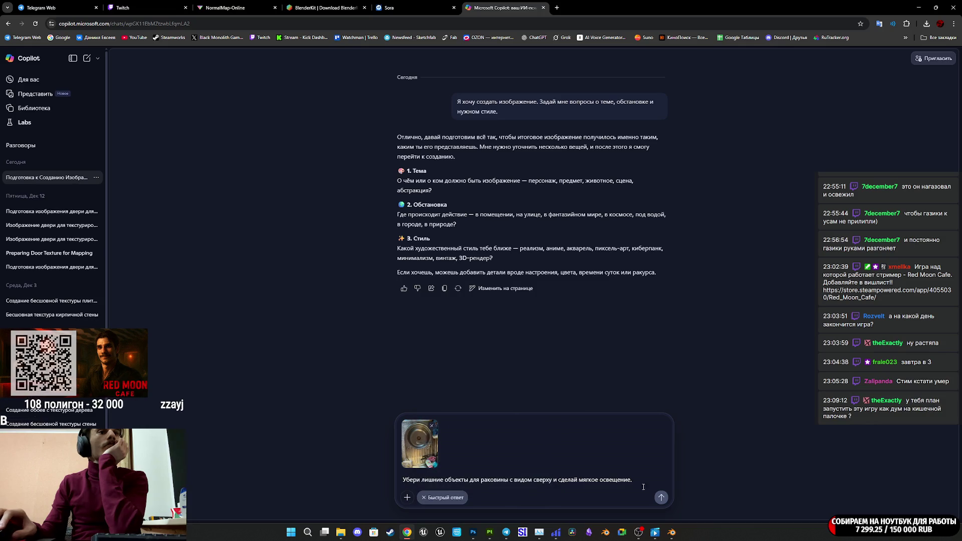
{"action": "left_click", "coordinate": [661, 498]}
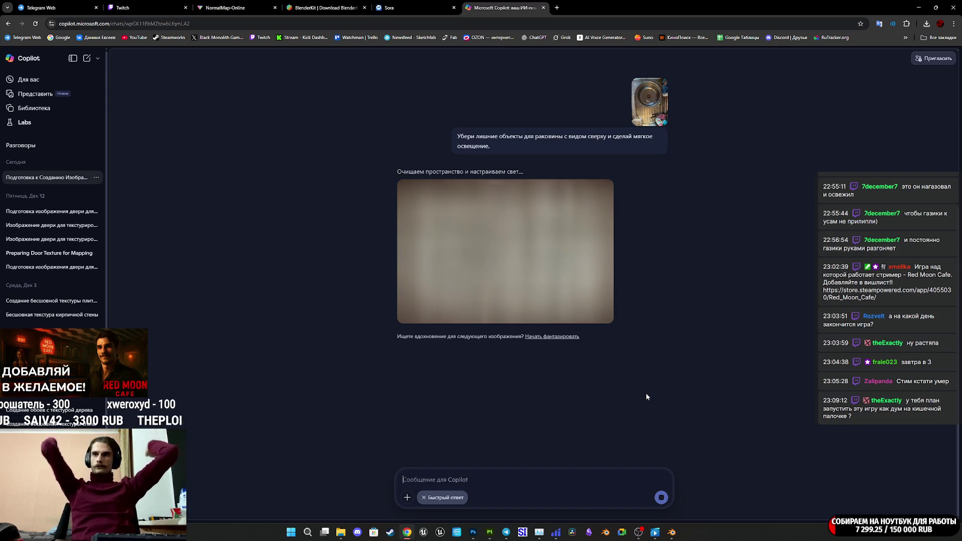
Once Copilot's image starts generating, switch to the Twitch stream dashboard tab
{"action": "left_click", "coordinate": [172, 6]}
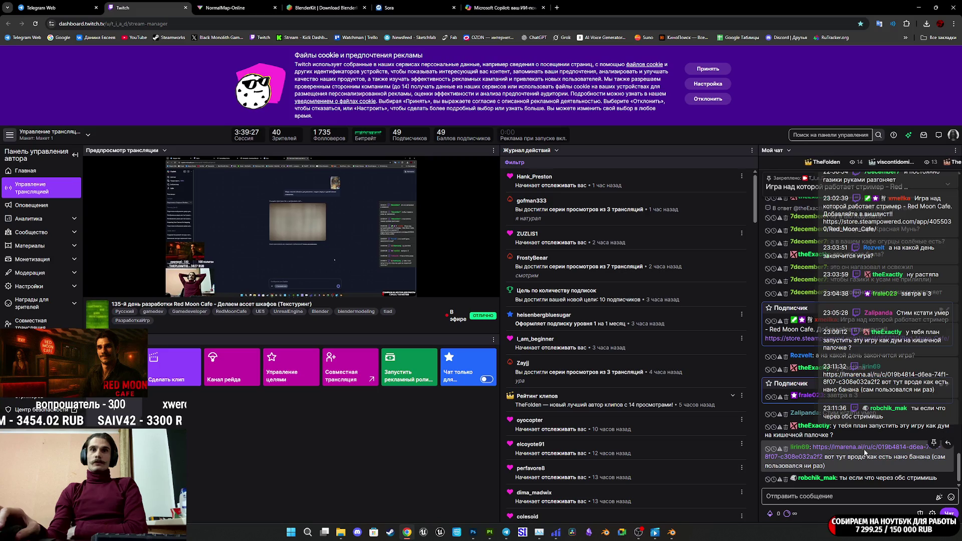
Open the chat-shared LMArena link, dismiss its cookie notice, pass verification, then return to Copilot
{"action": "left_click", "coordinate": [852, 447]}
{"action": "left_click", "coordinate": [244, 7]}
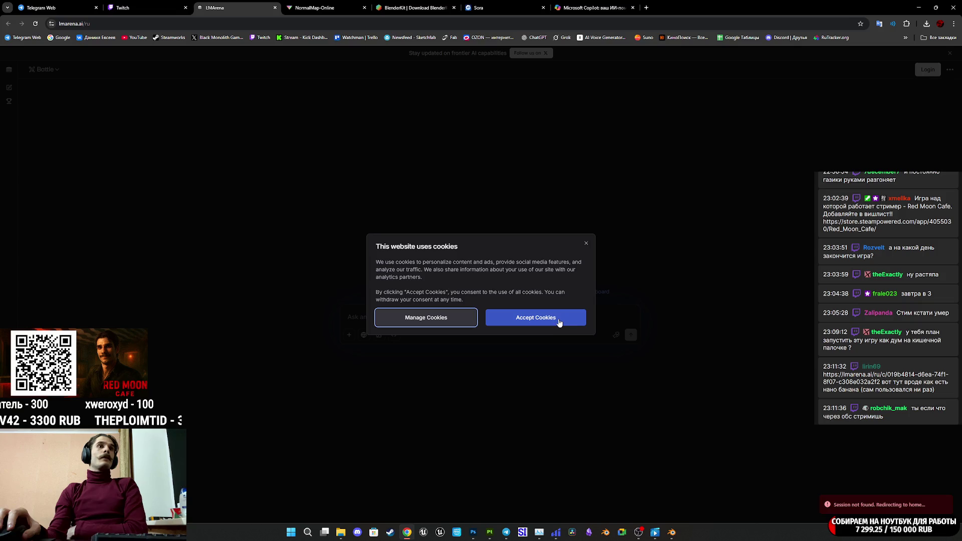
{"action": "left_click", "coordinate": [558, 317]}
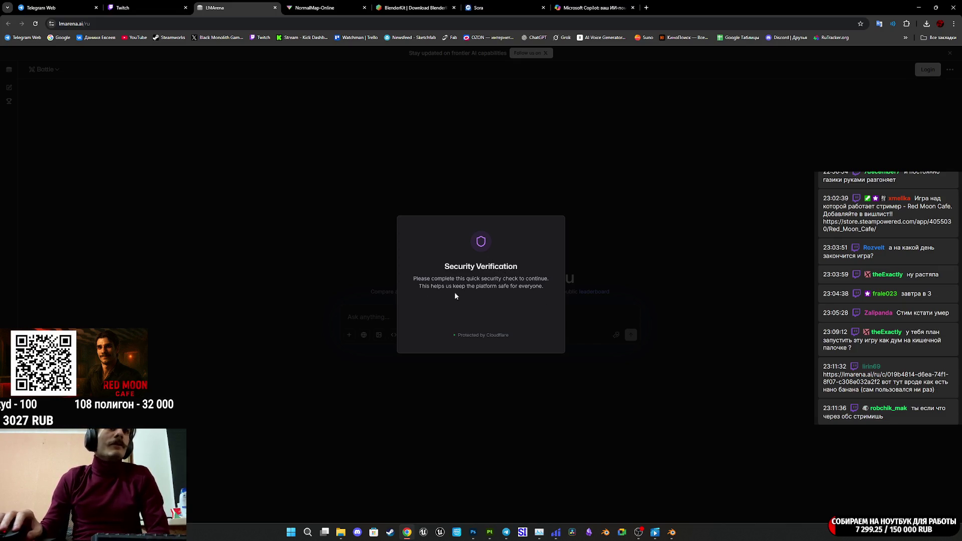
{"action": "left_click_drag", "start_coordinate": [492, 286], "coordinate": [509, 287]}
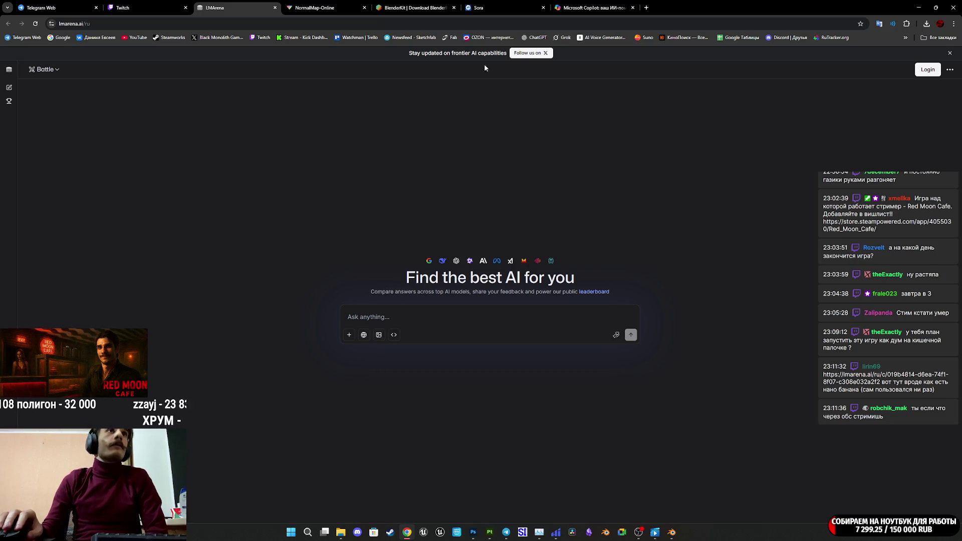
{"action": "left_click", "coordinate": [592, 8]}
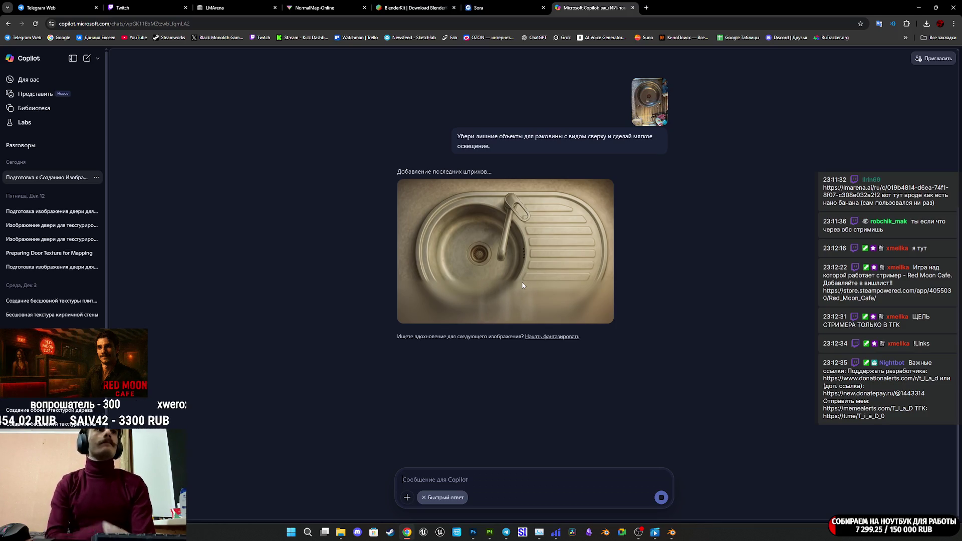
Copy the Russian sink cleanup prompt from the Copilot chat bubble with Копировать
{"action": "left_click_drag", "start_coordinate": [494, 146], "coordinate": [457, 131]}
{"action": "right_click", "coordinate": [459, 143]}
{"action": "left_click", "coordinate": [485, 148]}
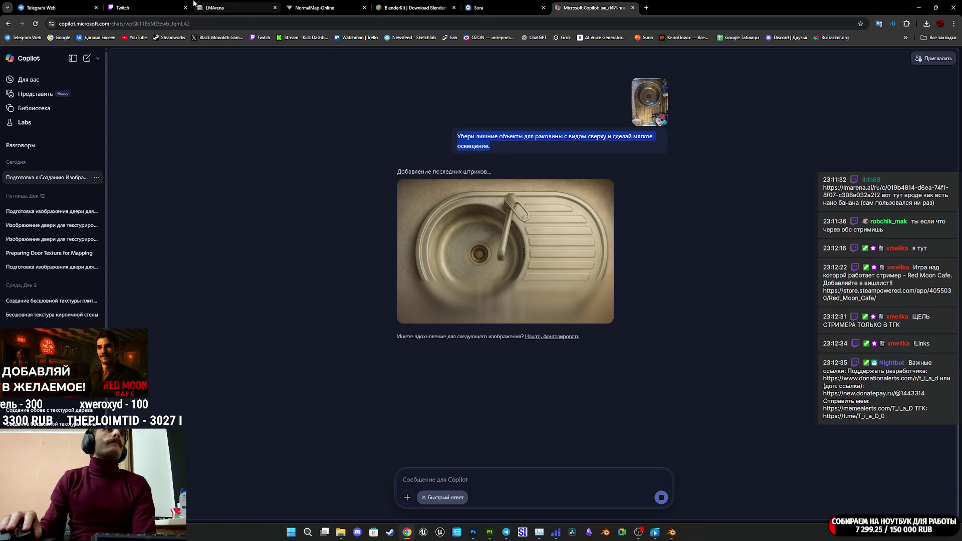
Cycle through the Twitch, Sora, Copilot and BlenderKit browser tabs
{"action": "left_click", "coordinate": [150, 8]}
{"action": "left_click", "coordinate": [484, 7]}
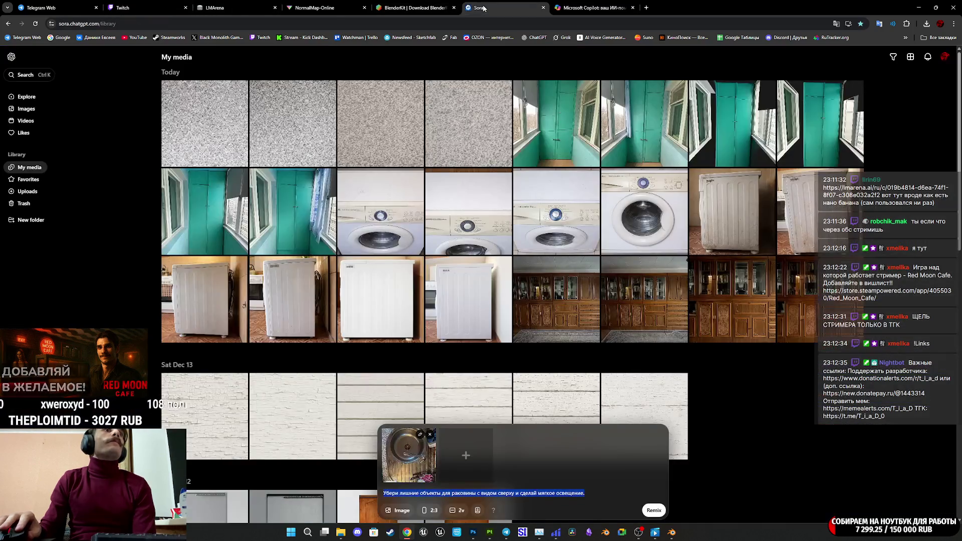
{"action": "left_click", "coordinate": [592, 8]}
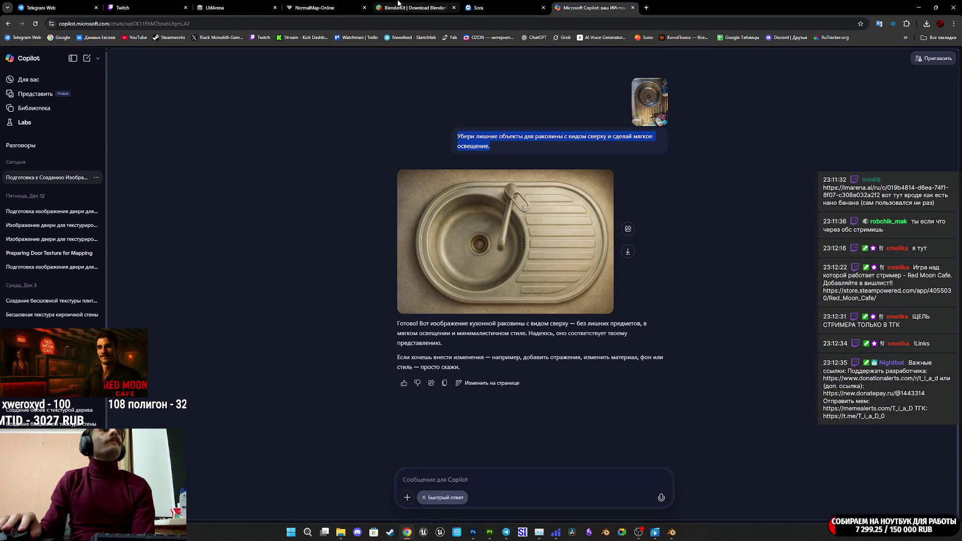
{"action": "left_click", "coordinate": [399, 4]}
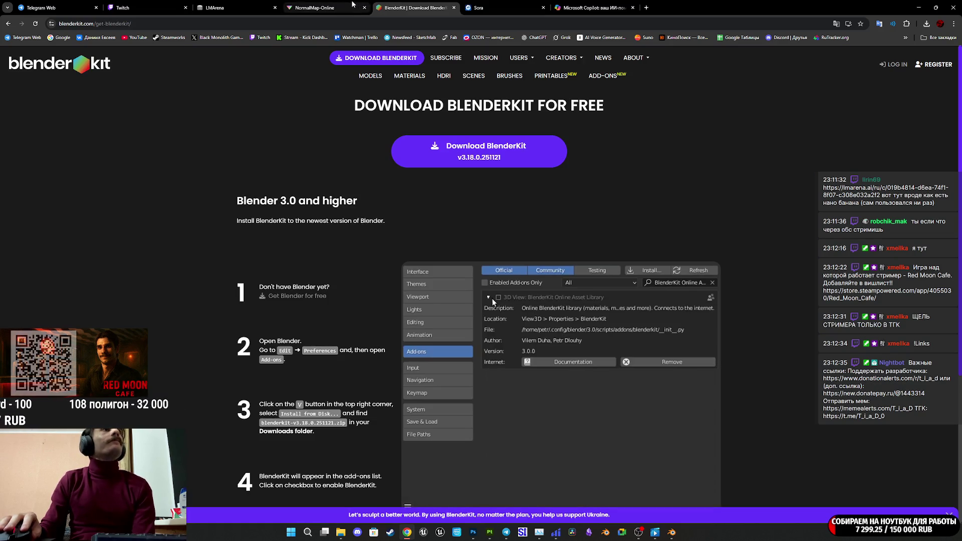
In LMArena, paste the cleanup prompt, attach the sink photo and send it
{"action": "left_click", "coordinate": [313, 7]}
{"action": "left_click", "coordinate": [225, 7]}
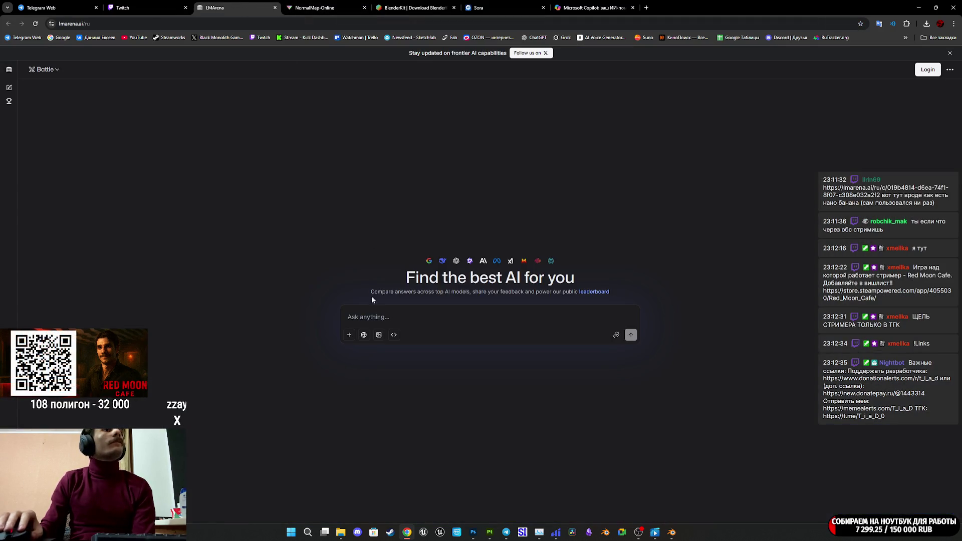
{"action": "right_click", "coordinate": [367, 318]}
{"action": "left_click", "coordinate": [401, 392]}
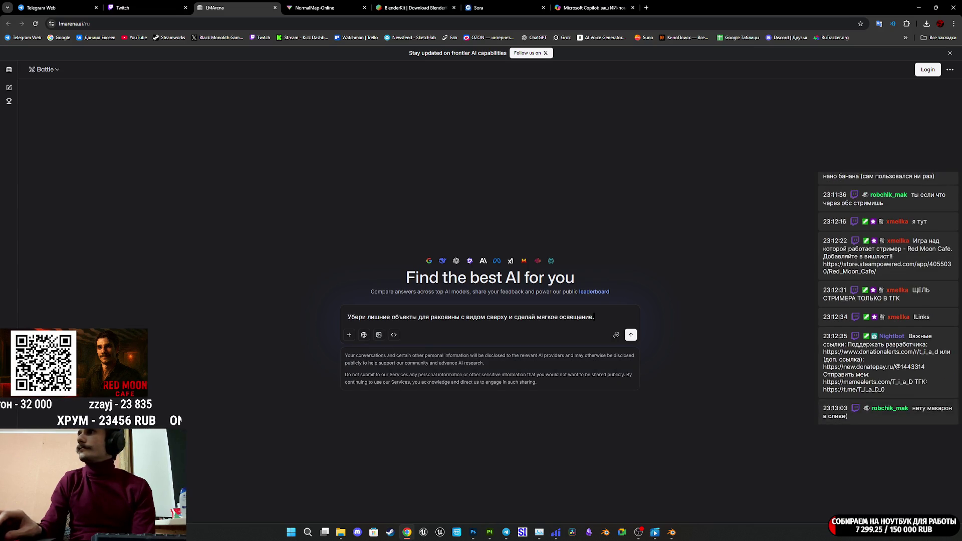
{"action": "left_click_drag", "start_coordinate": [482, 339], "coordinate": [491, 346]}
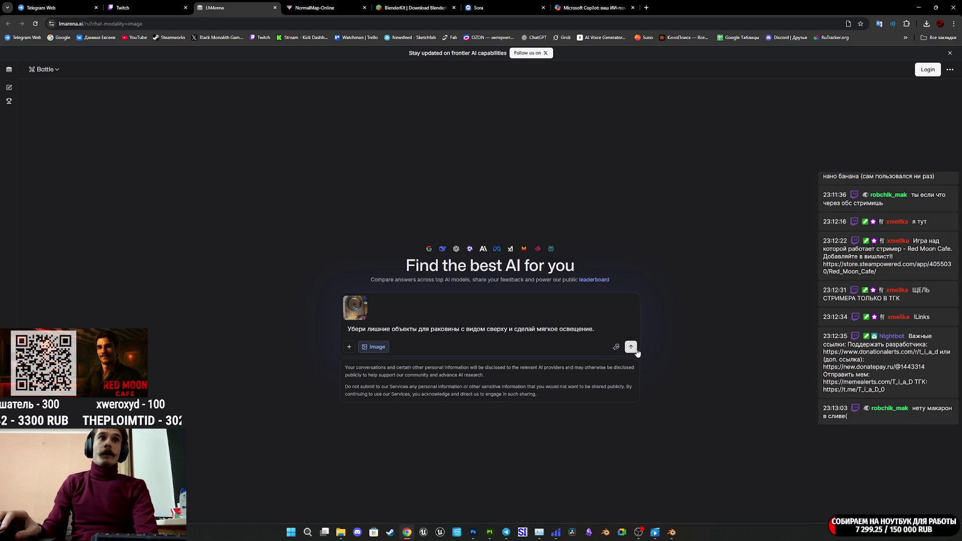
{"action": "left_click", "coordinate": [632, 348]}
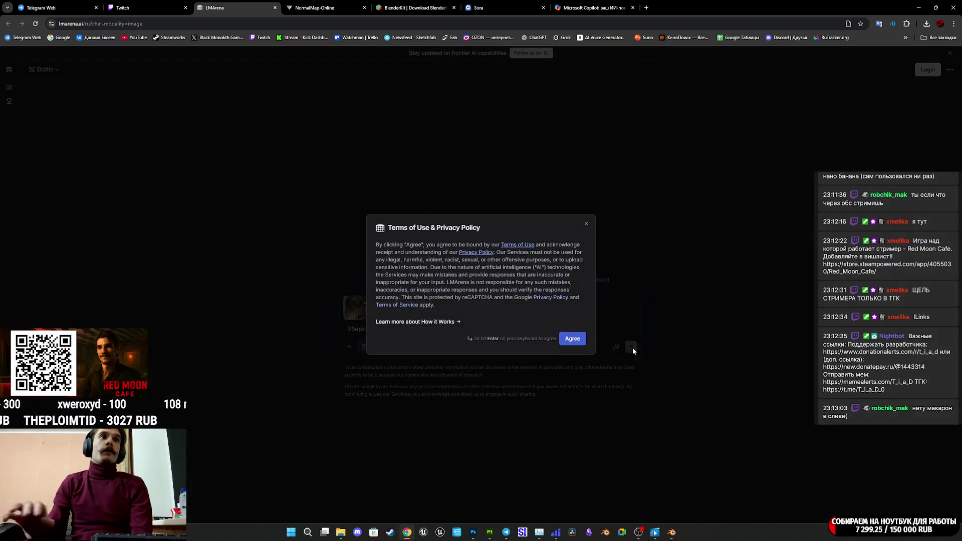
Agree to LMArena's Terms of Use so Assistants A and B generate, then open the chat modes list
{"action": "left_click", "coordinate": [573, 339]}
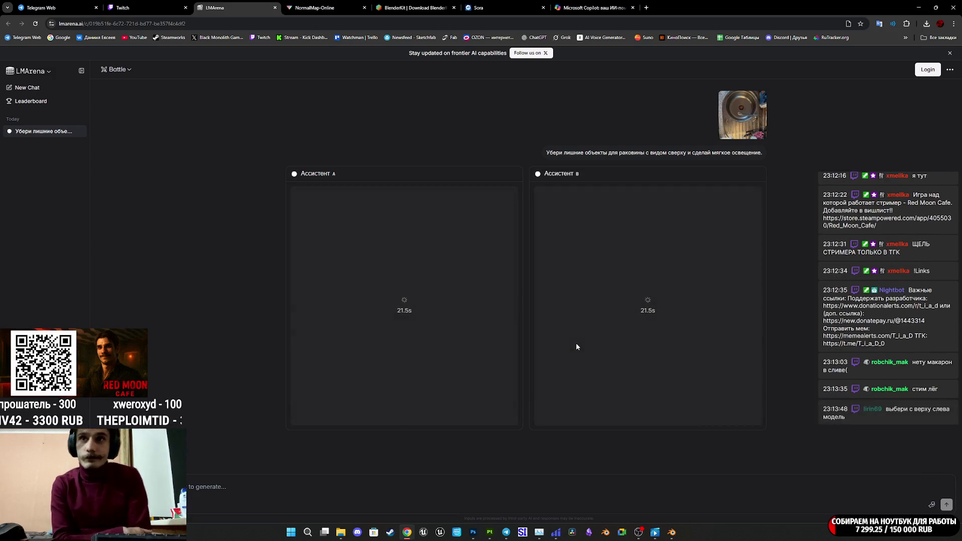
{"action": "left_click", "coordinate": [117, 69]}
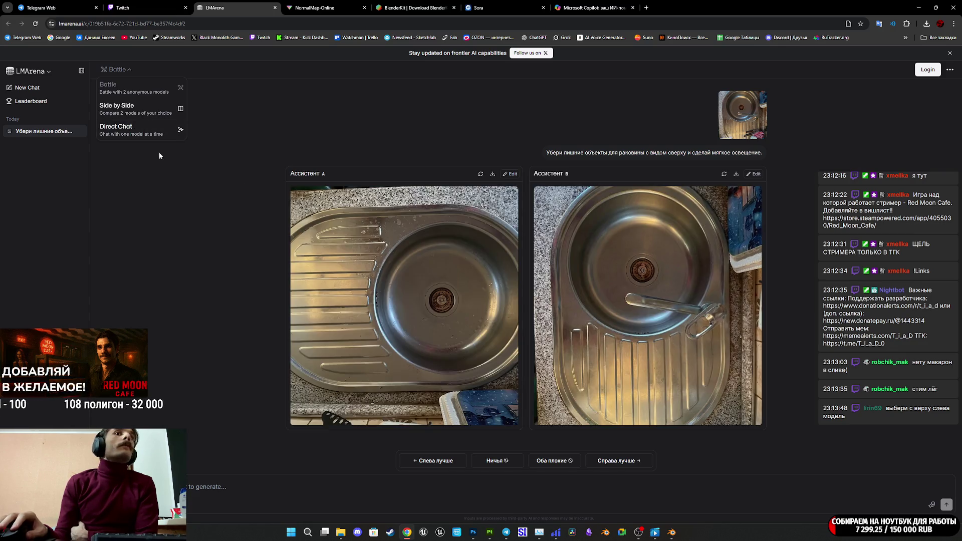
Enlarge and inspect both sink results, then vote to reveal qwen-image-edit and gemini-3-pro-image-preview (nano-banana-pro)
{"action": "key", "text": "Escape"}
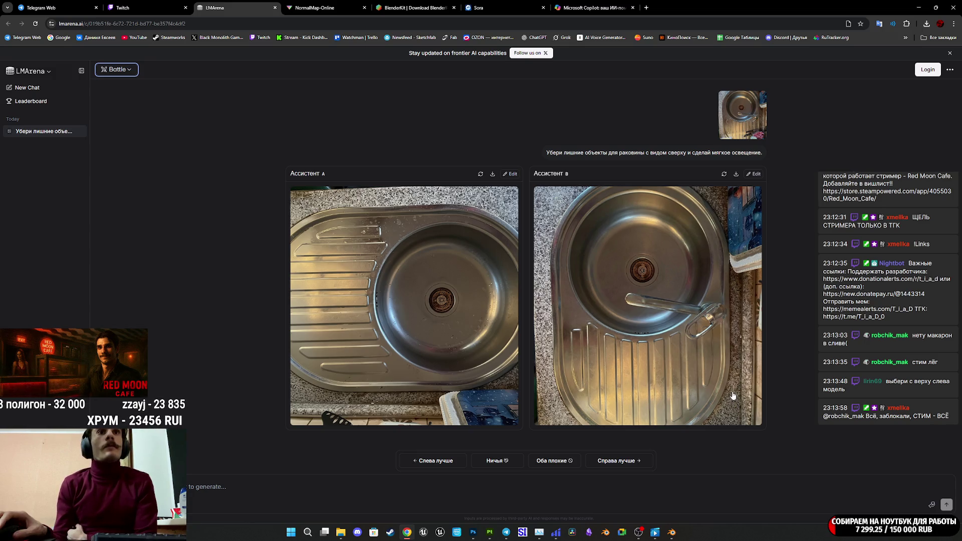
{"action": "left_click", "coordinate": [465, 306]}
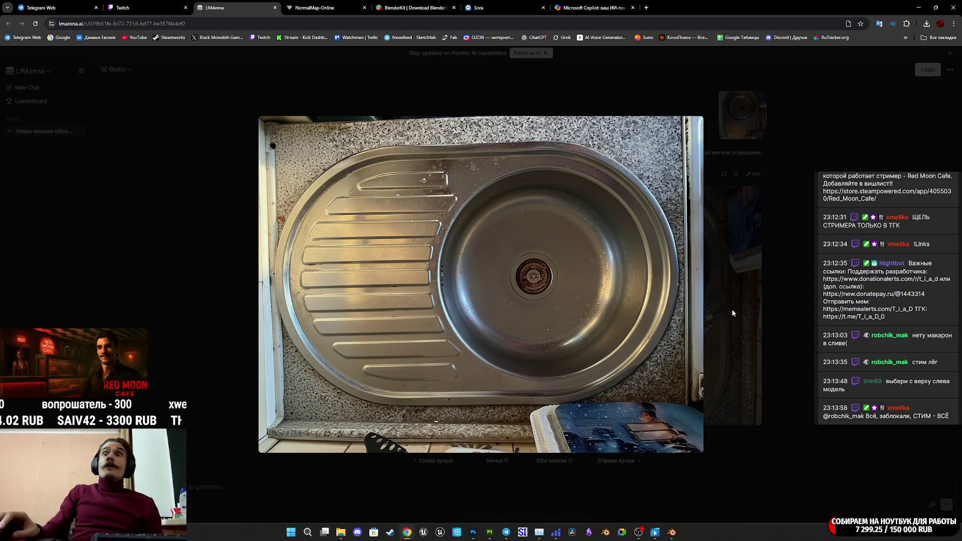
{"action": "left_click", "coordinate": [788, 125]}
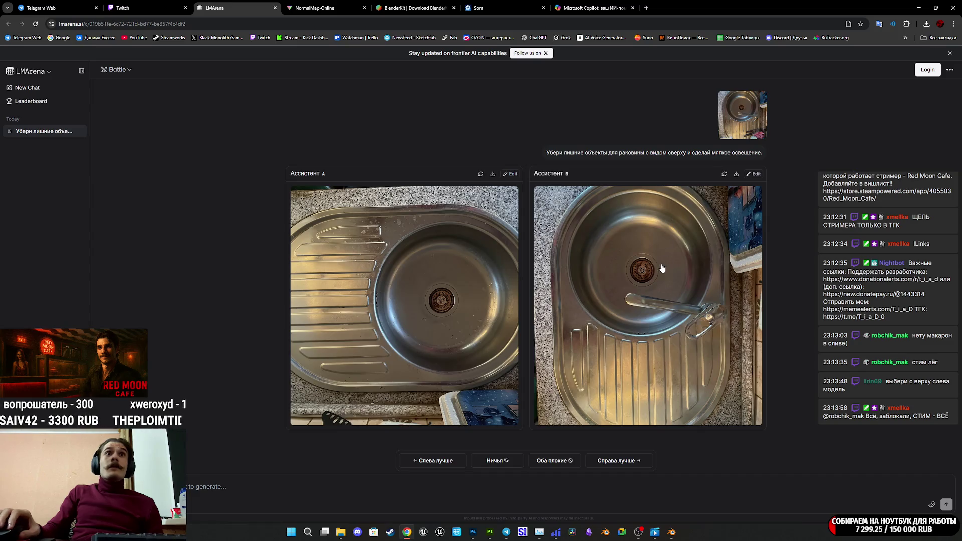
{"action": "left_click", "coordinate": [662, 268]}
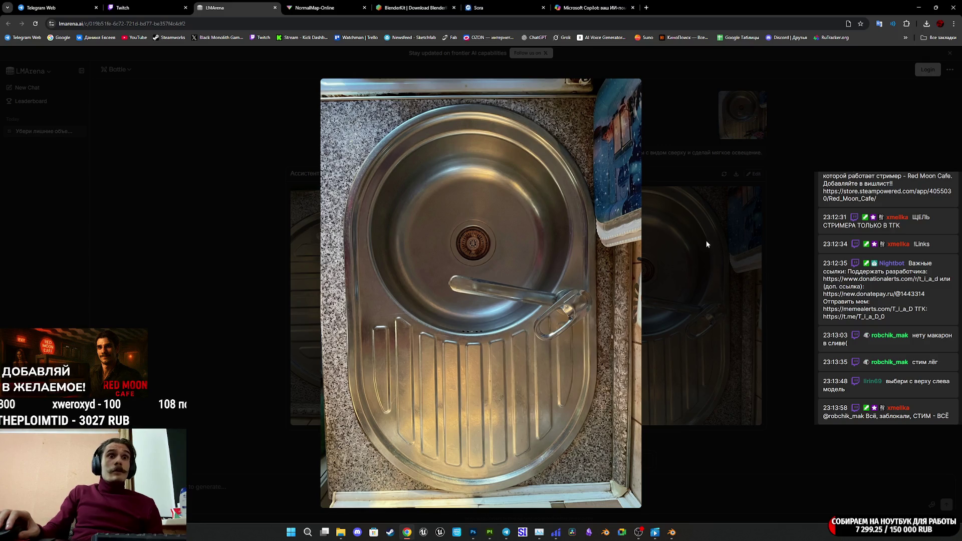
{"action": "left_click", "coordinate": [700, 259]}
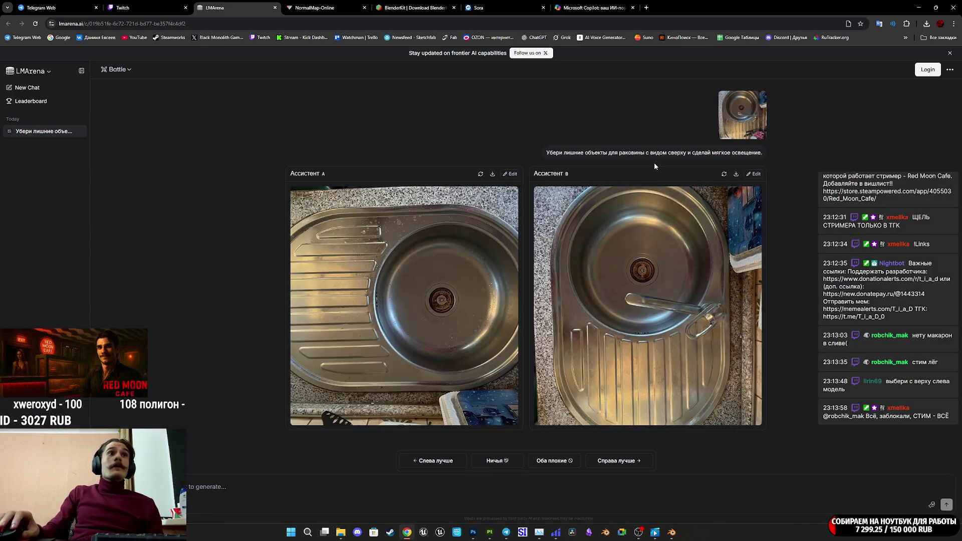
{"action": "left_click", "coordinate": [511, 461]}
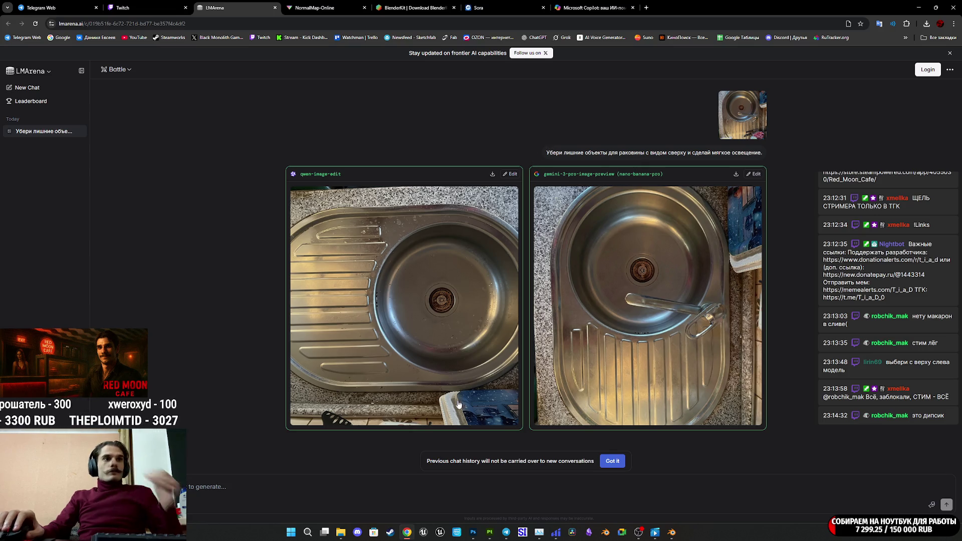
Resend the sink prompt extended to remove the faucet and wall trays, leaving only sink and countertop texture
{"action": "left_click", "coordinate": [219, 487]}
{"action": "key", "text": "ctrl+v"}
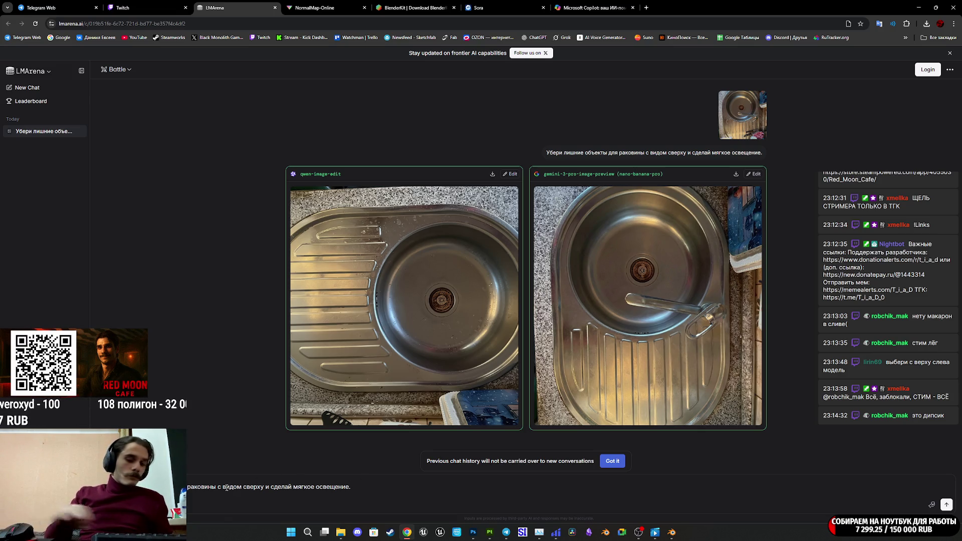
{"action": "type", "text": "моча"}
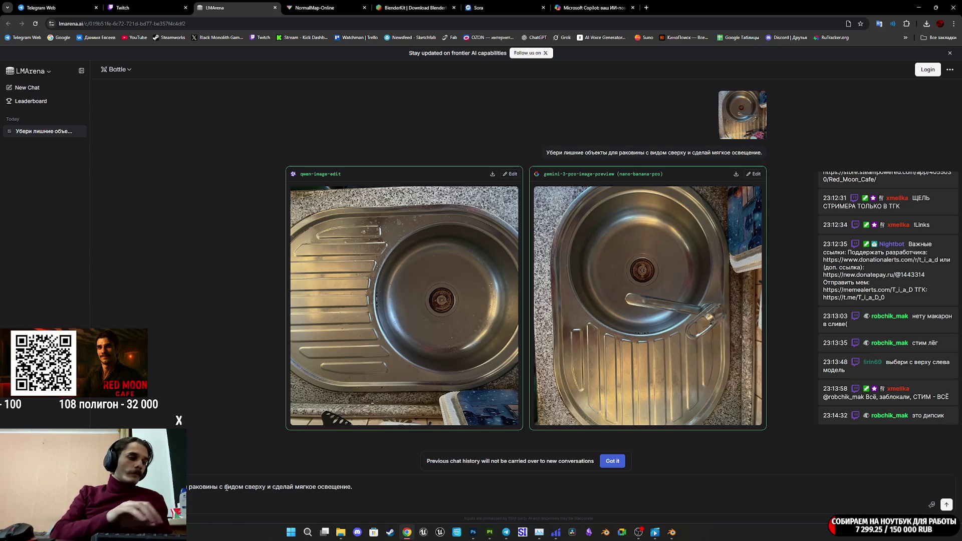
{"action": "type", "text": "я кран"}
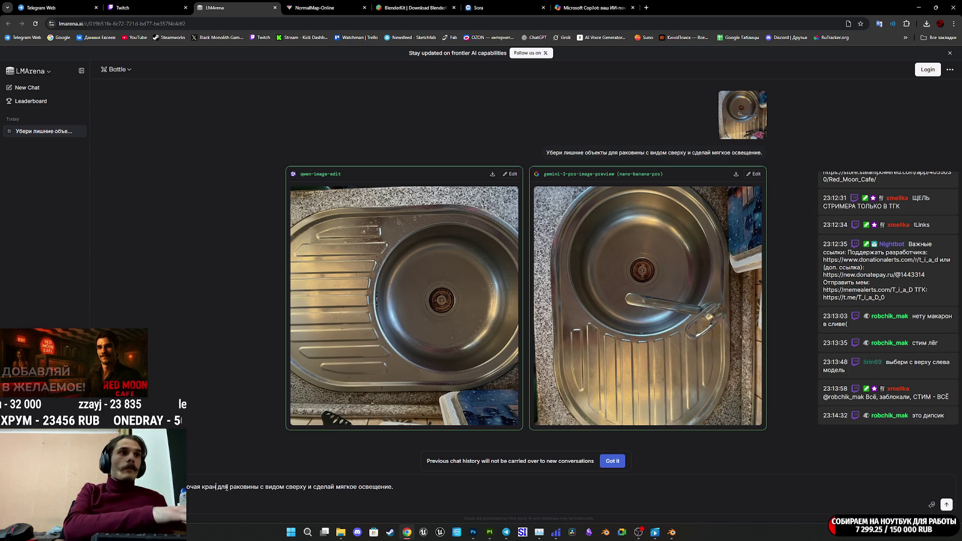
{"action": "type", "text": " и подно"}
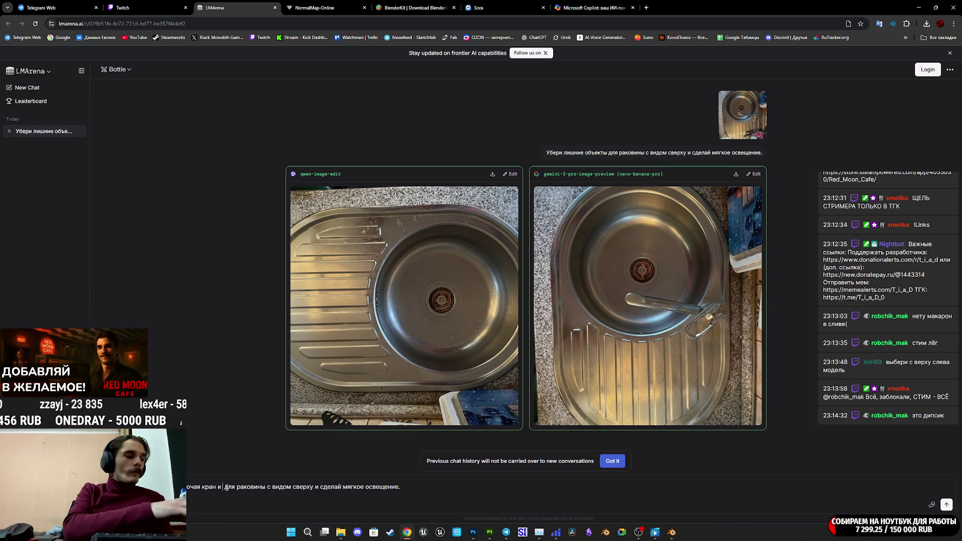
{"action": "type", "text": "сы"}
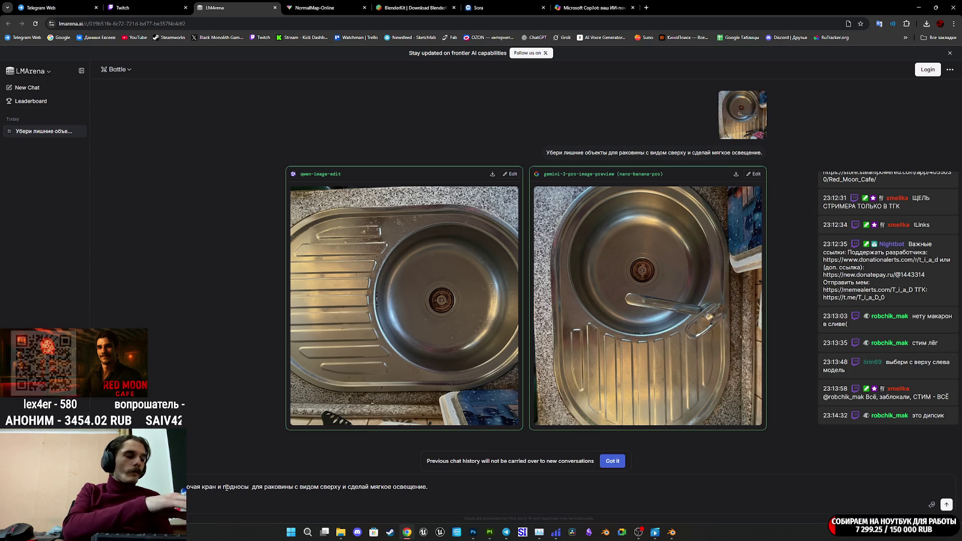
{"action": "type", "text": " около с"}
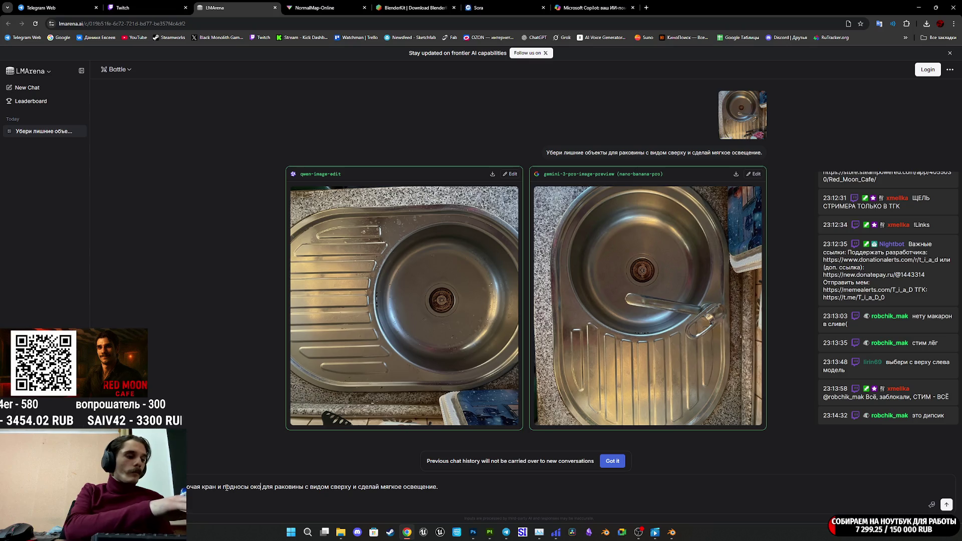
{"action": "type", "text": "то"}
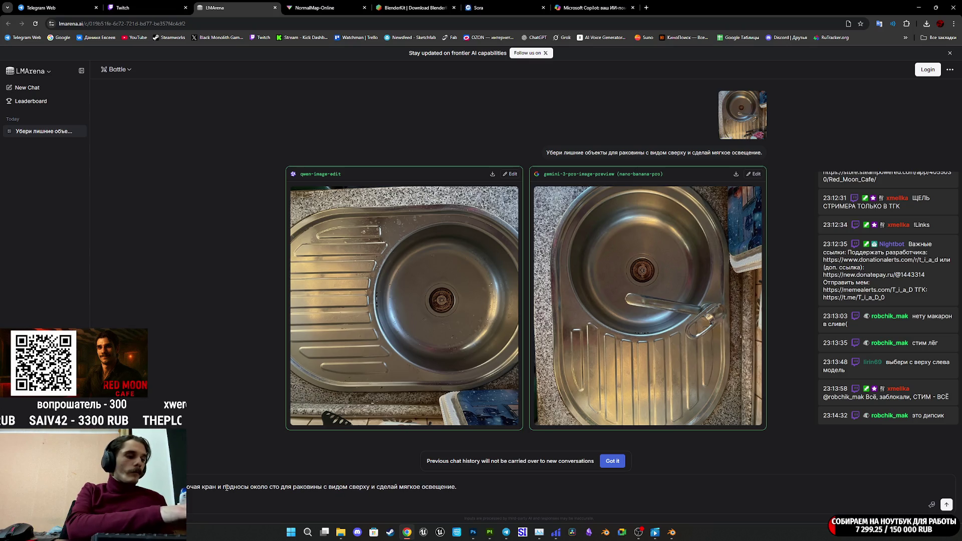
{"action": "type", "text": "нки"}
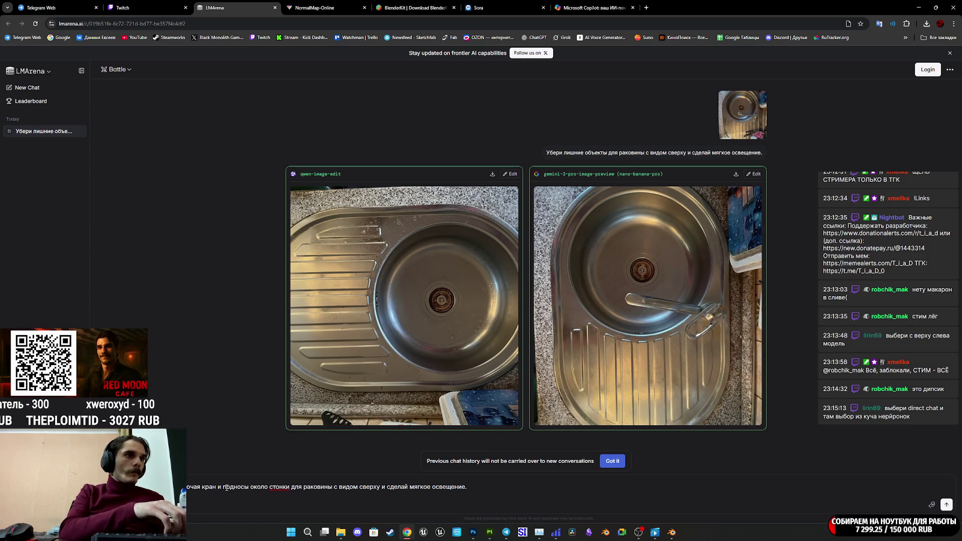
{"action": "left_click", "coordinate": [280, 488]}
{"action": "key", "text": "BackSpace"}
{"action": "type", "text": "е"}
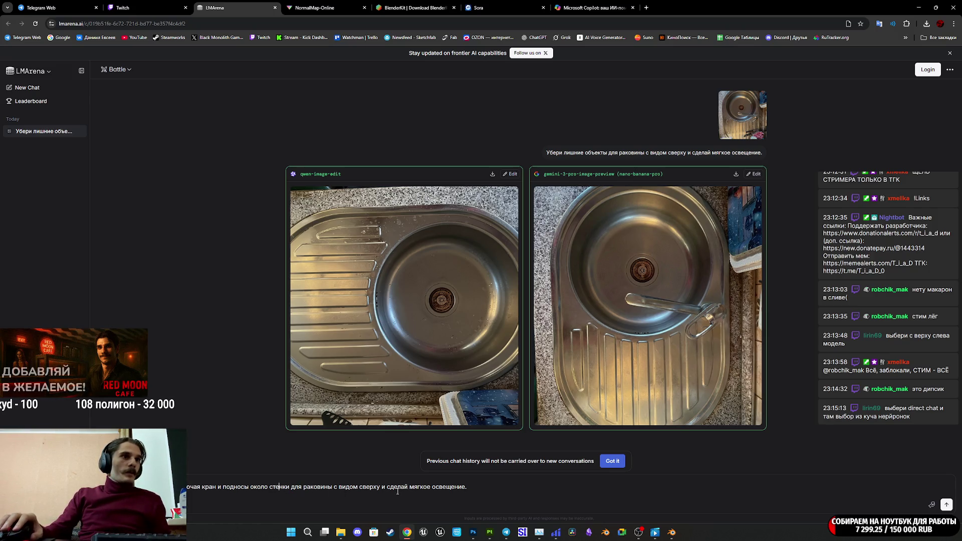
{"action": "left_click", "coordinate": [480, 489]}
{"action": "type", "text": "Д"}
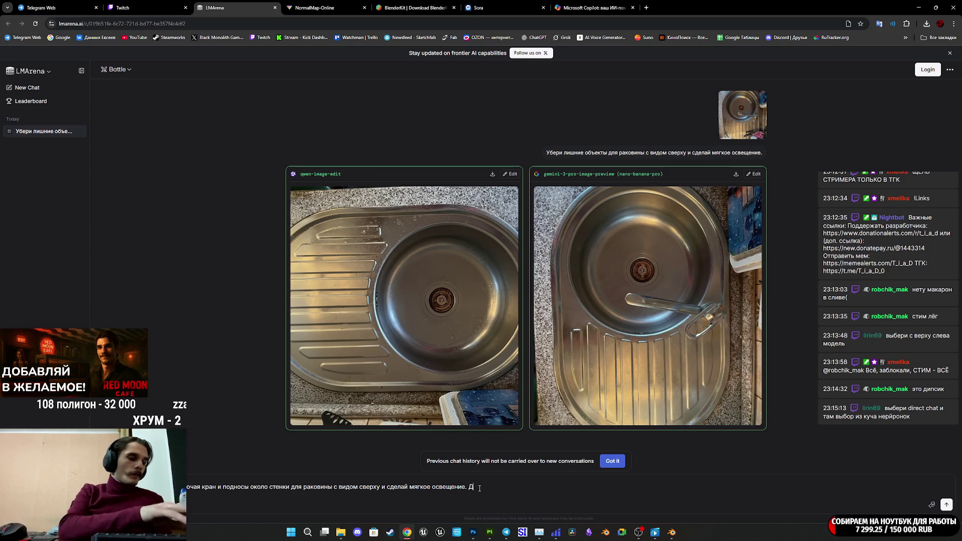
{"action": "type", "text": "олжна быть видна тольк"}
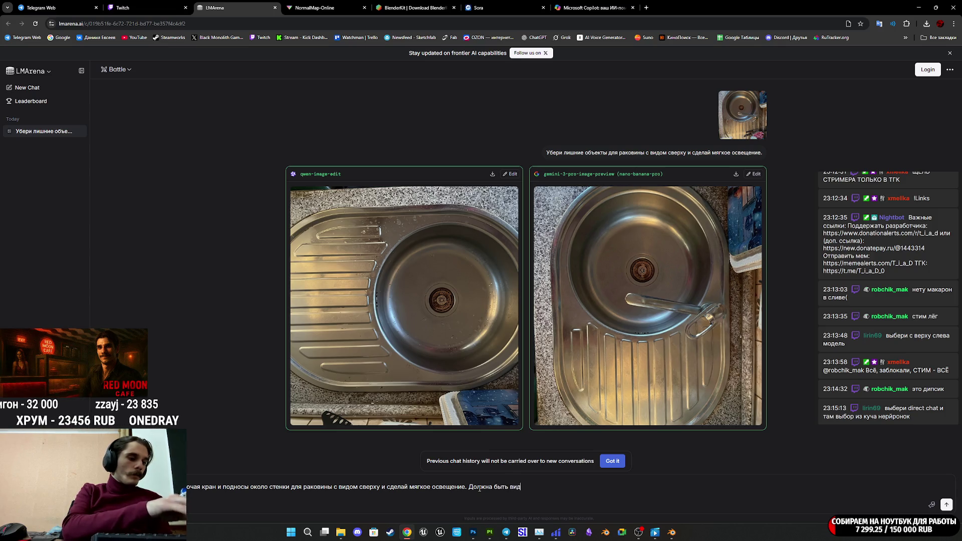
{"action": "type", "text": "о ра"}
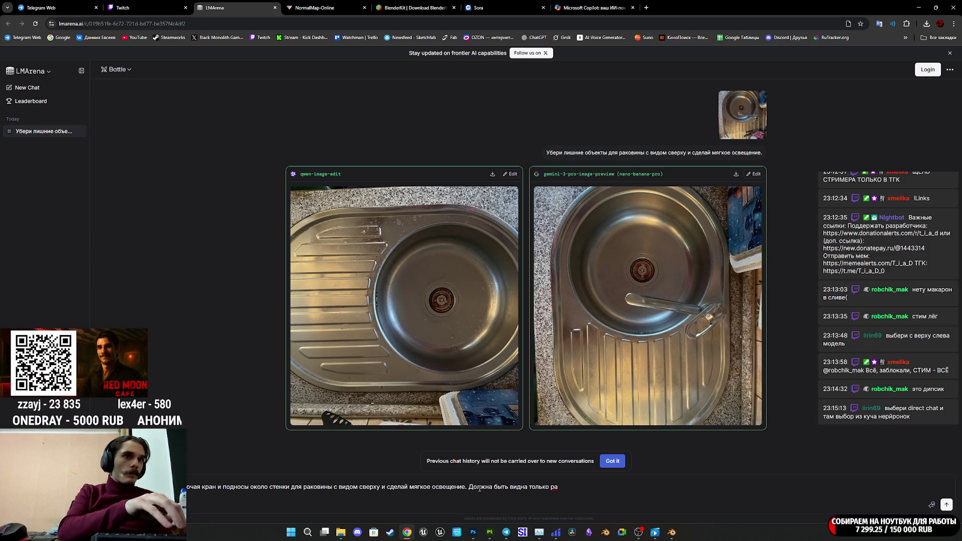
{"action": "type", "text": "ковина "}
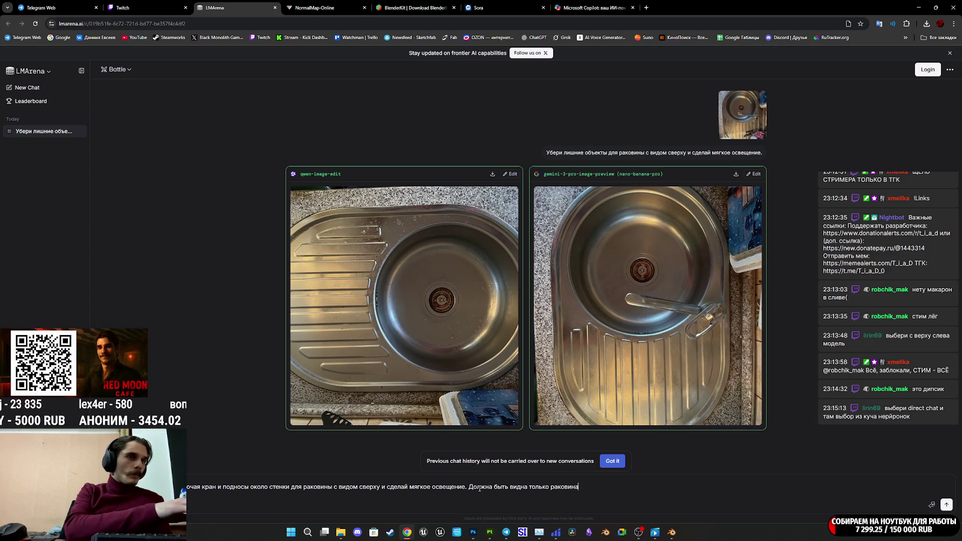
{"action": "type", "text": "и "}
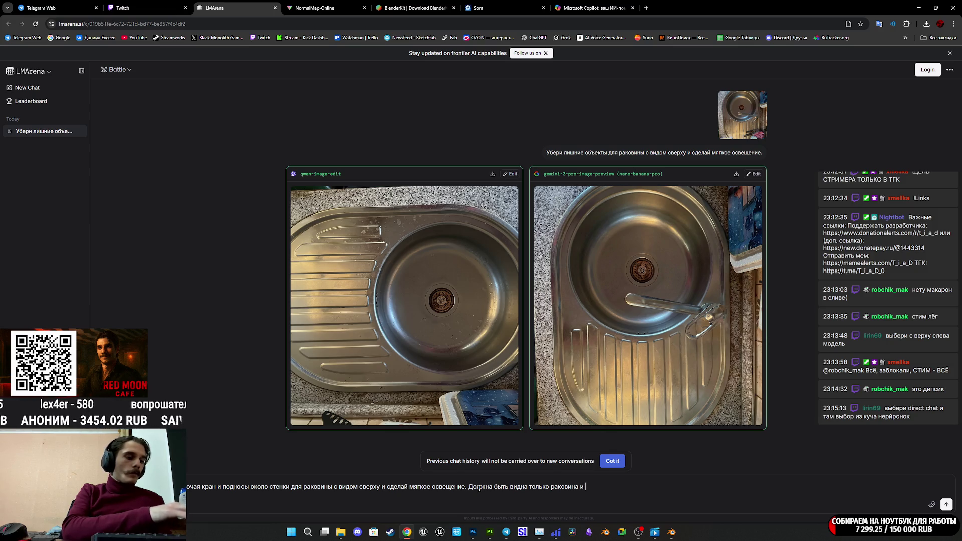
{"action": "type", "text": "текстура с"}
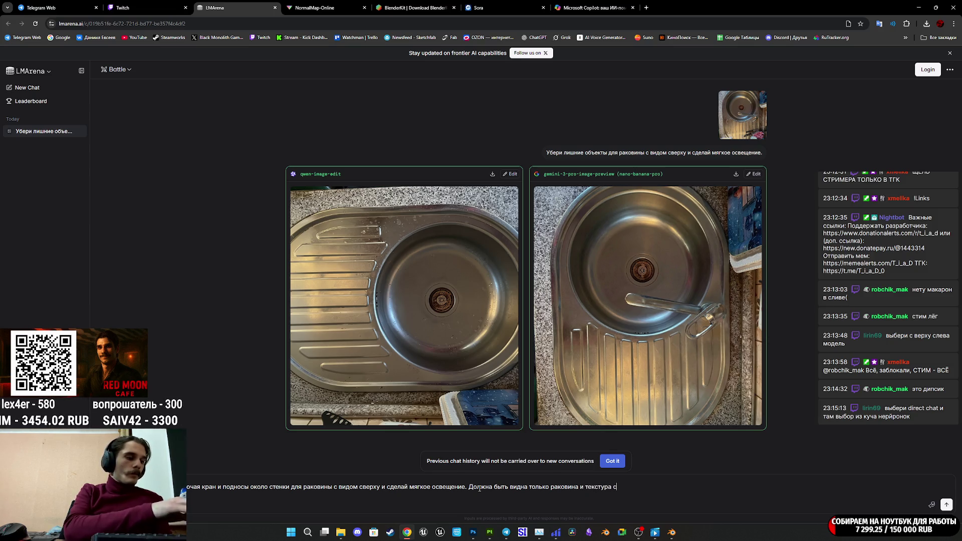
{"action": "type", "text": "толешницы"}
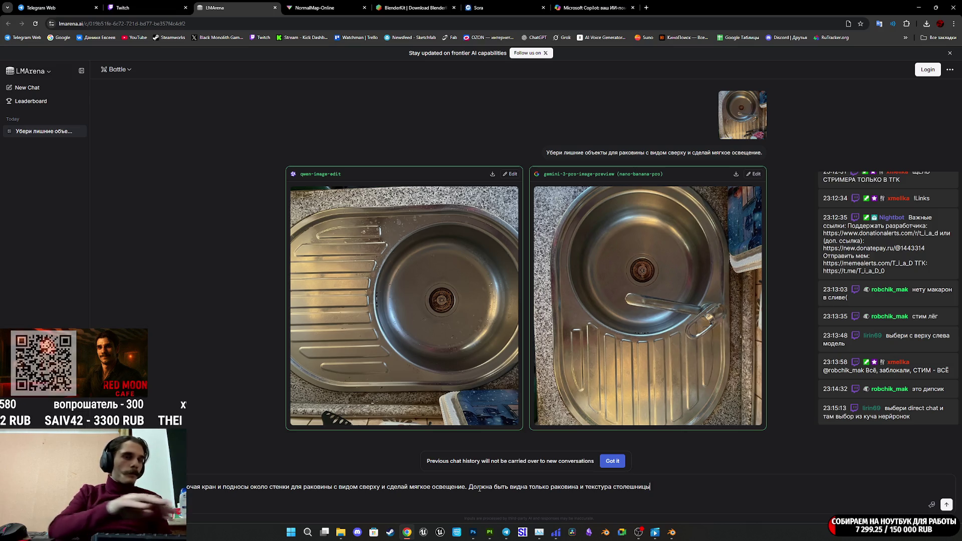
{"action": "key", "text": "Return"}
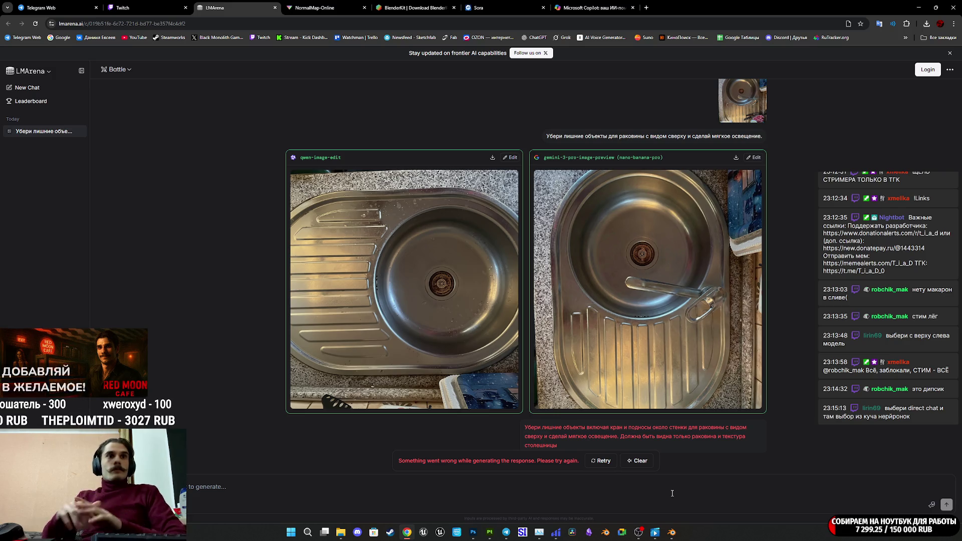
Copy the failed faucet-and-trays prompt, retry the response, and reload the chat page
{"action": "mouse_move", "coordinate": [559, 437]}
{"action": "left_mouse_down"}
{"action": "mouse_move", "coordinate": [596, 423]}
{"action": "mouse_move", "coordinate": [525, 418]}
{"action": "left_mouse_up"}
{"action": "left_click", "coordinate": [660, 440]}
{"action": "scroll", "coordinate": [605, 461], "scroll_direction": "up", "scroll_amount": 1}
{"action": "left_click", "coordinate": [603, 462]}
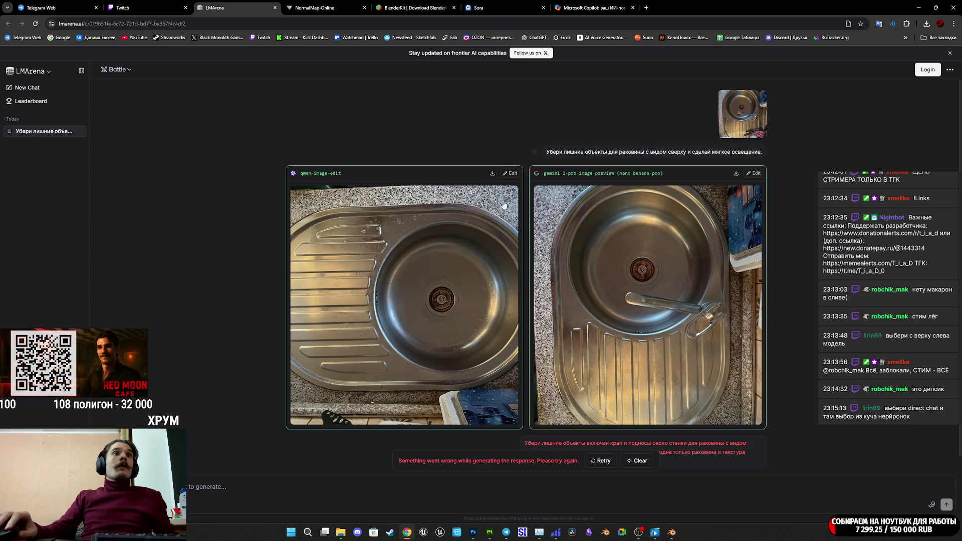
{"action": "left_click", "coordinate": [35, 24]}
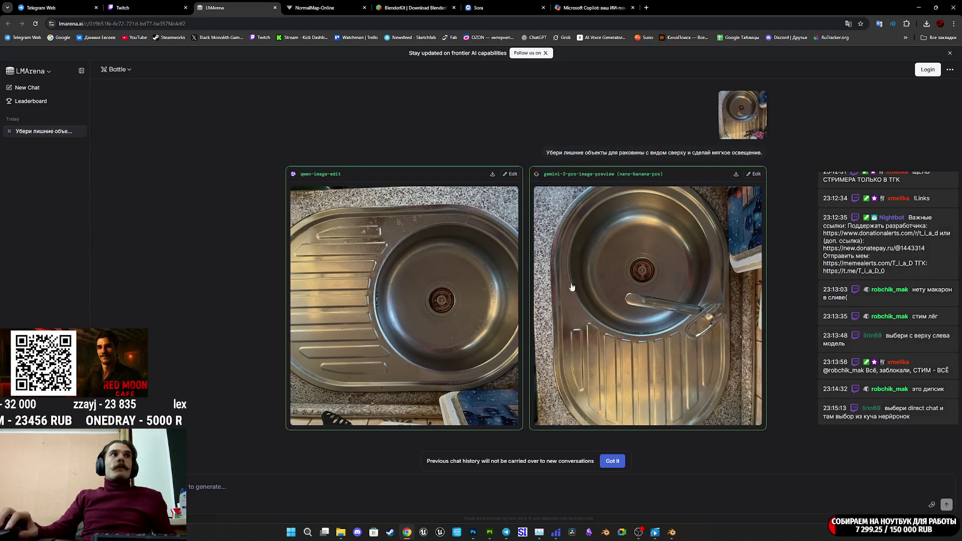
Resubmit the copied prompt with the original sink photo attached
{"action": "left_click", "coordinate": [197, 489]}
{"action": "key", "text": "ctrl+v"}
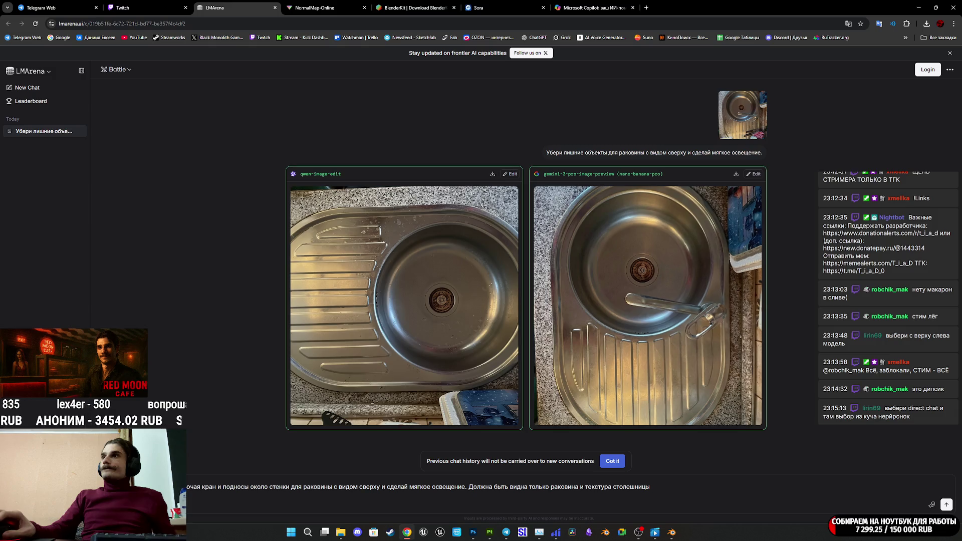
{"action": "left_click_drag", "start_coordinate": [597, 404], "coordinate": [524, 481]}
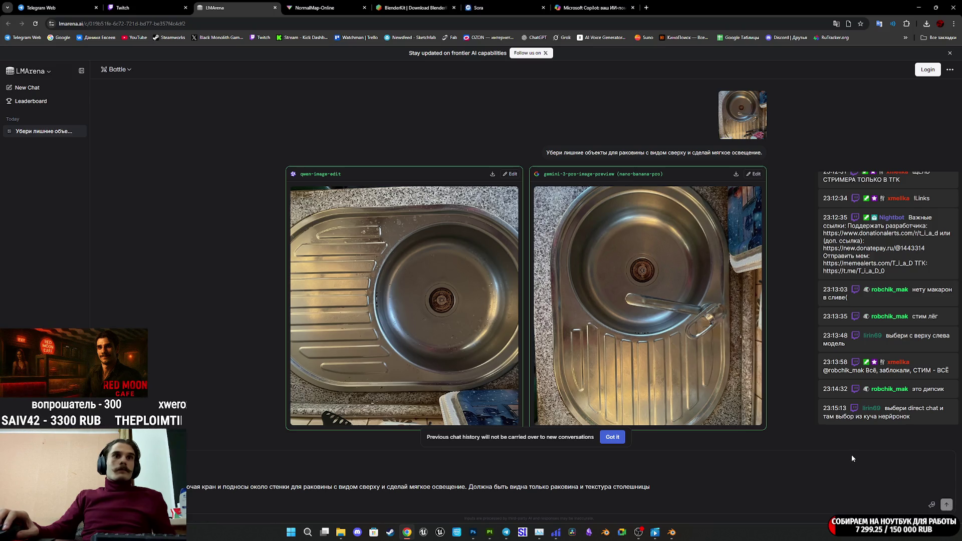
{"action": "key", "text": "Return"}
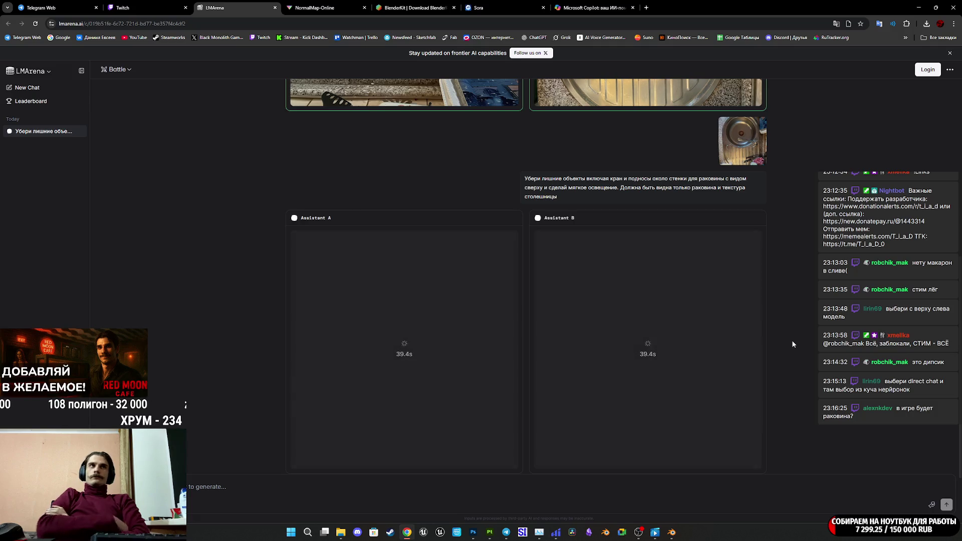
{"action": "left_click", "coordinate": [167, 6]}
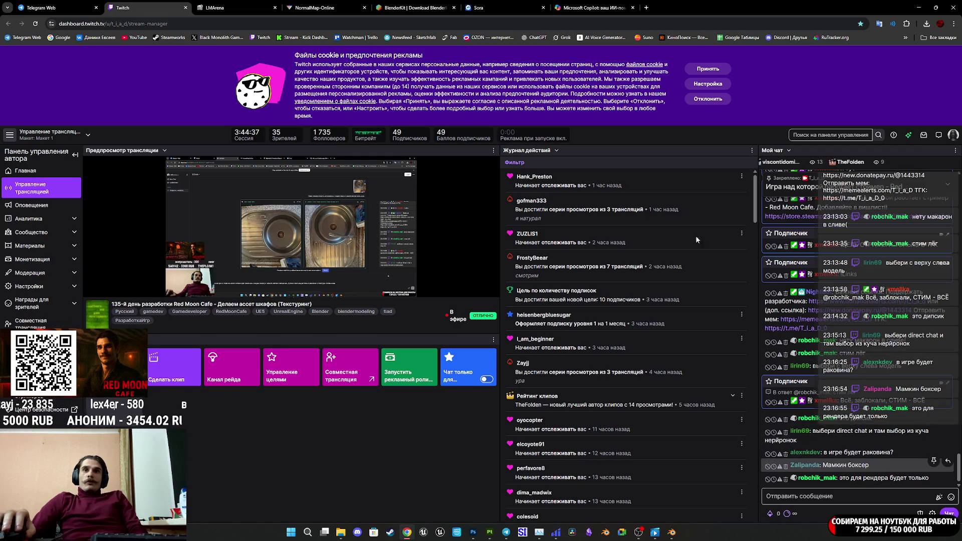
{"action": "left_click", "coordinate": [418, 5]}
{"action": "left_click", "coordinate": [503, 7]}
{"action": "left_click", "coordinate": [589, 6]}
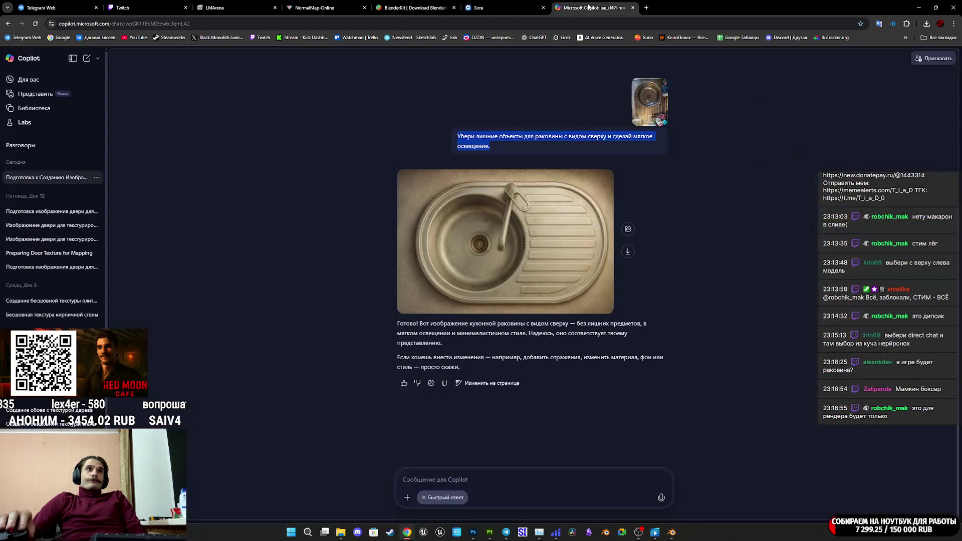
{"action": "left_click", "coordinate": [320, 8]}
{"action": "left_click", "coordinate": [266, 7]}
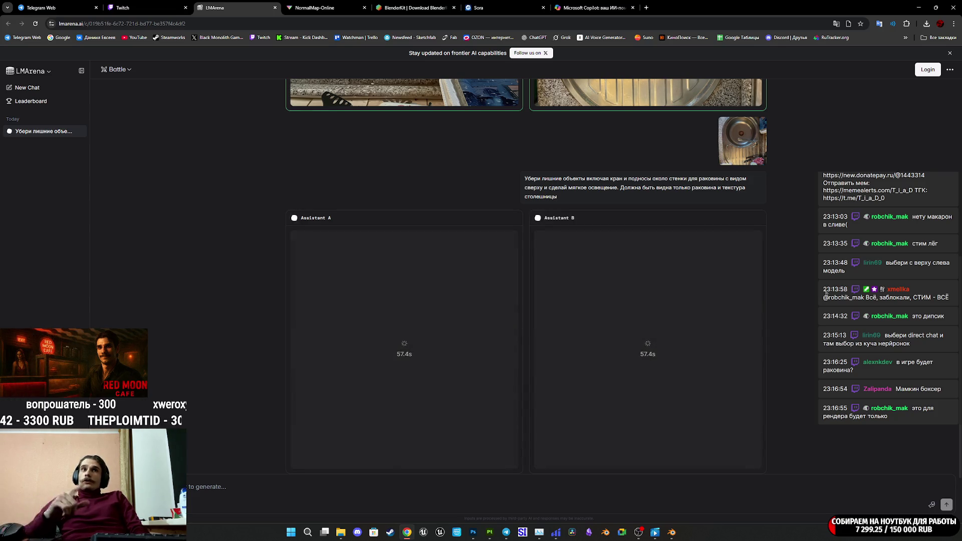
Wait for both new sink results, then enlarge Assistant B's right-hand image
{"action": "scroll", "coordinate": [827, 286], "scroll_direction": "up", "scroll_amount": 4}
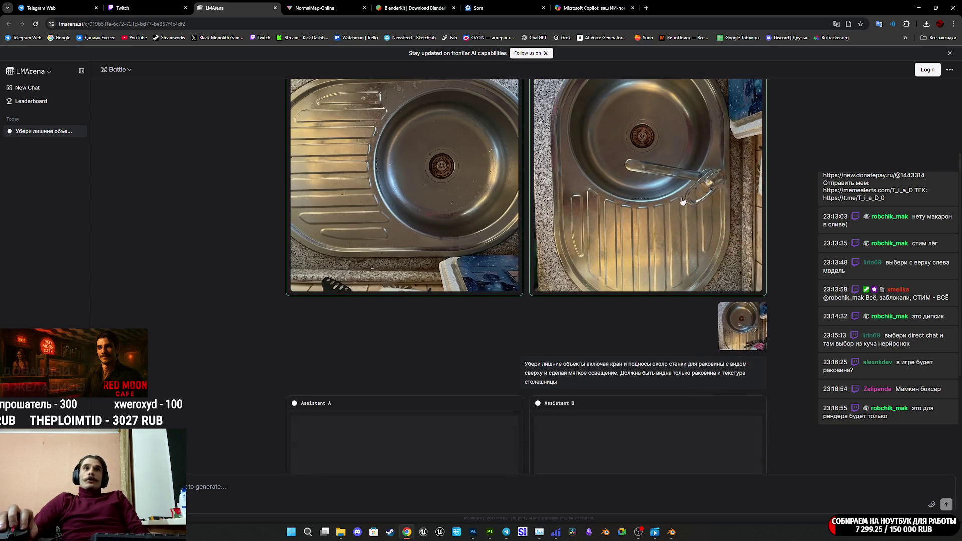
{"action": "scroll", "coordinate": [689, 234], "scroll_direction": "up", "scroll_amount": 3}
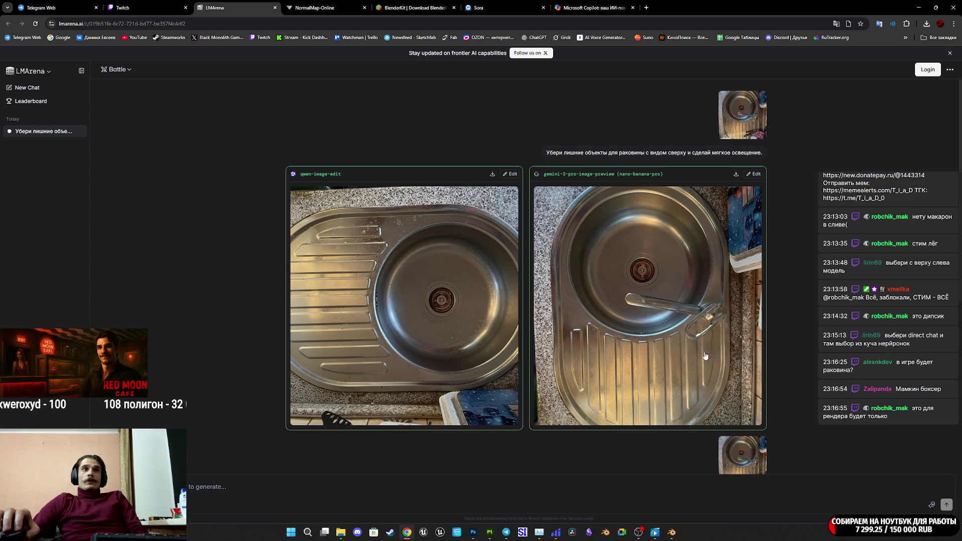
{"action": "scroll", "coordinate": [704, 355], "scroll_direction": "down", "scroll_amount": 7}
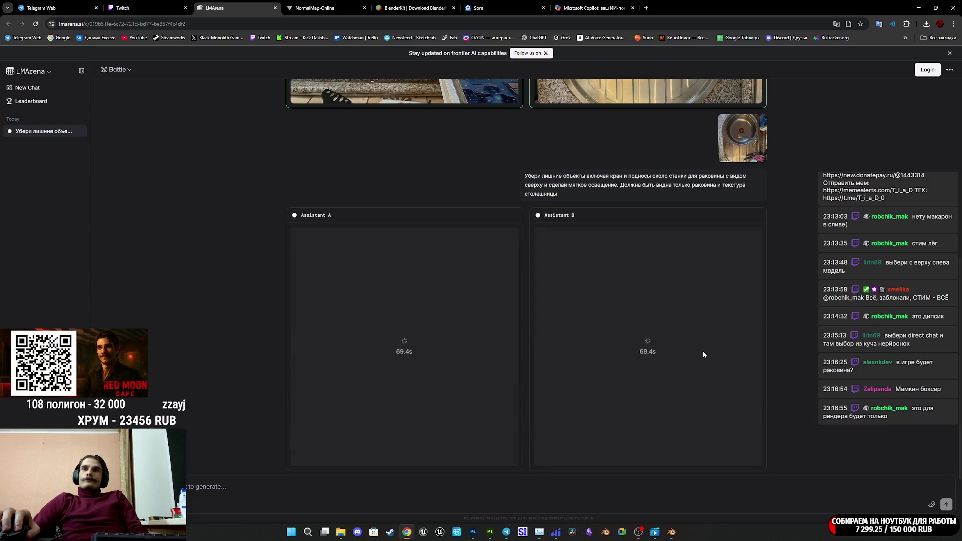
{"action": "scroll", "coordinate": [605, 313], "scroll_direction": "up", "scroll_amount": 4}
{"action": "scroll", "coordinate": [446, 297], "scroll_direction": "up", "scroll_amount": 3}
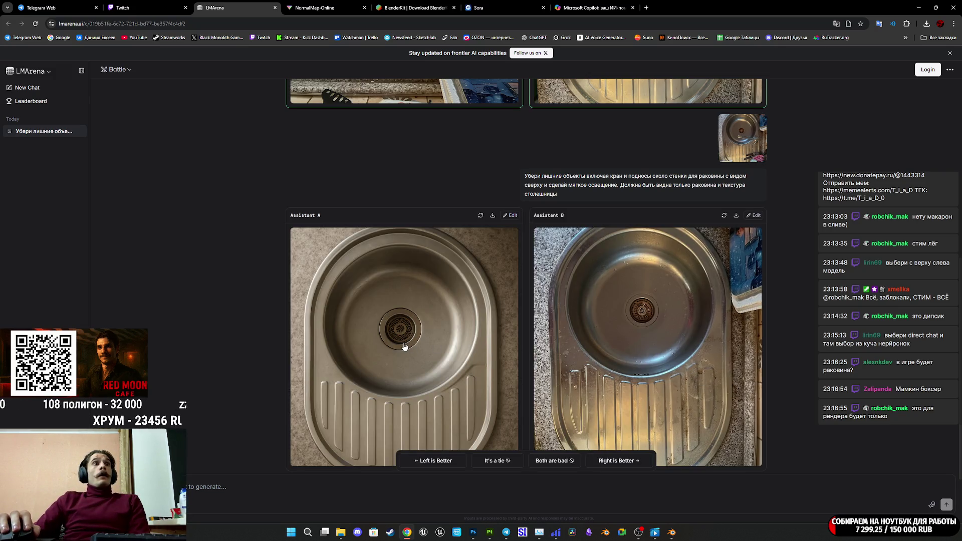
{"action": "scroll", "coordinate": [416, 341], "scroll_direction": "down", "scroll_amount": 1}
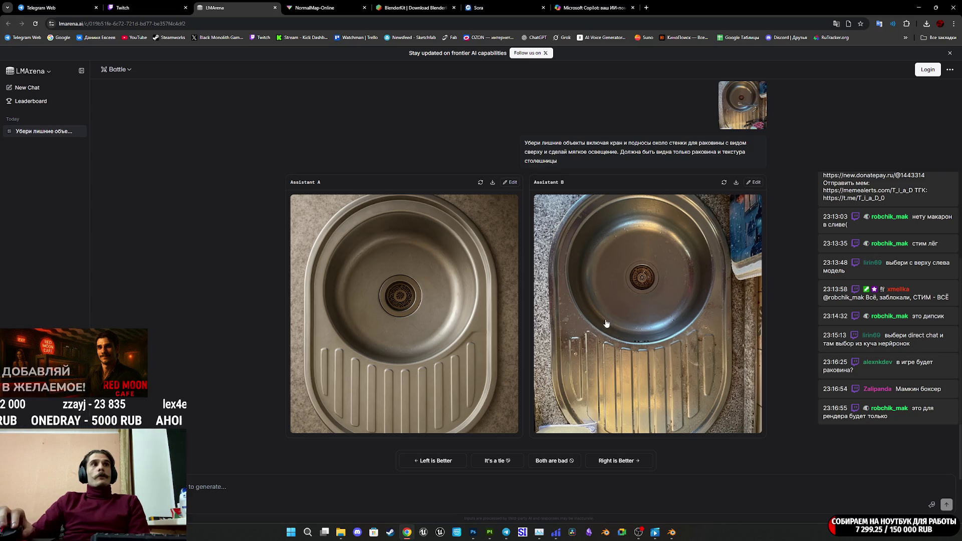
{"action": "left_click", "coordinate": [668, 317]}
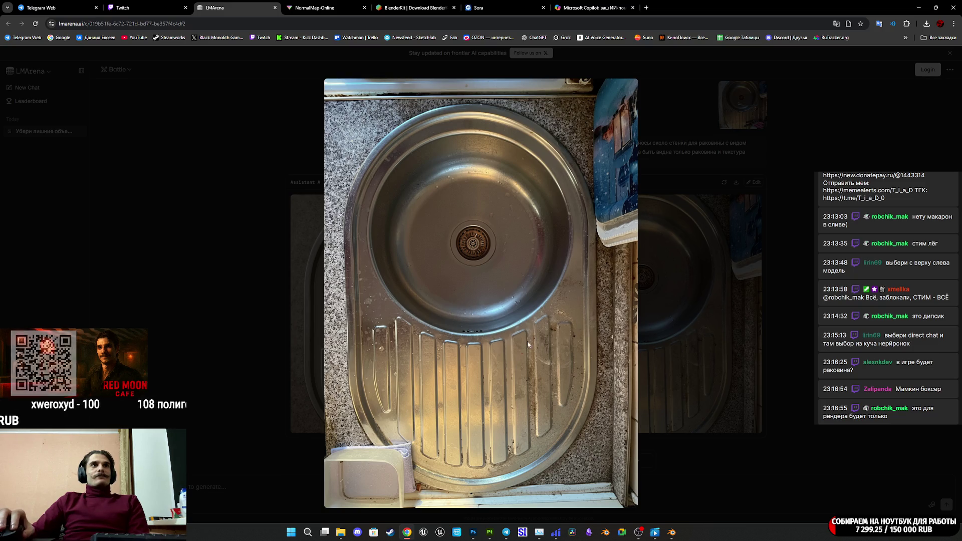
Save Assistant B's sink image as a PNG in the Closet_Pack_A downloads folder, then close the enlarged view
{"action": "right_click", "coordinate": [536, 316]}
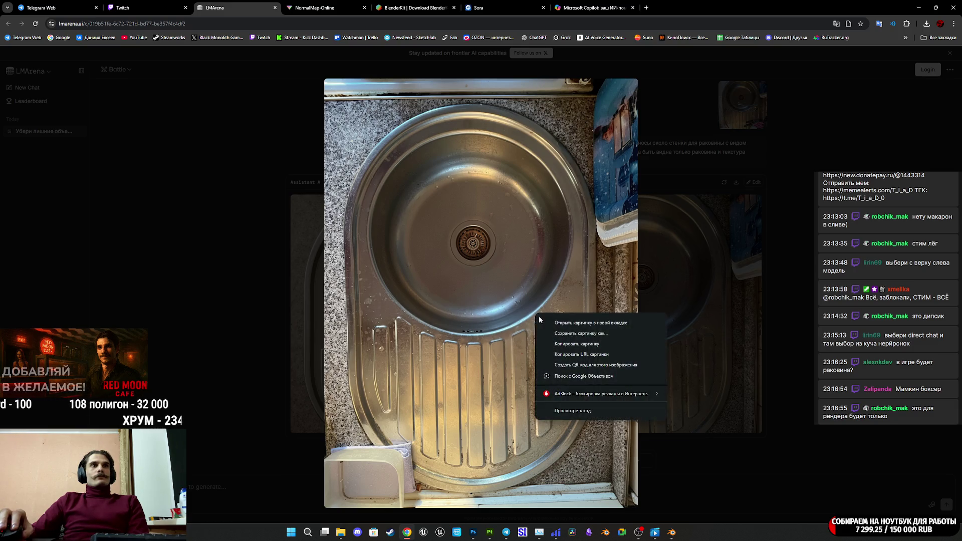
{"action": "left_click", "coordinate": [580, 334]}
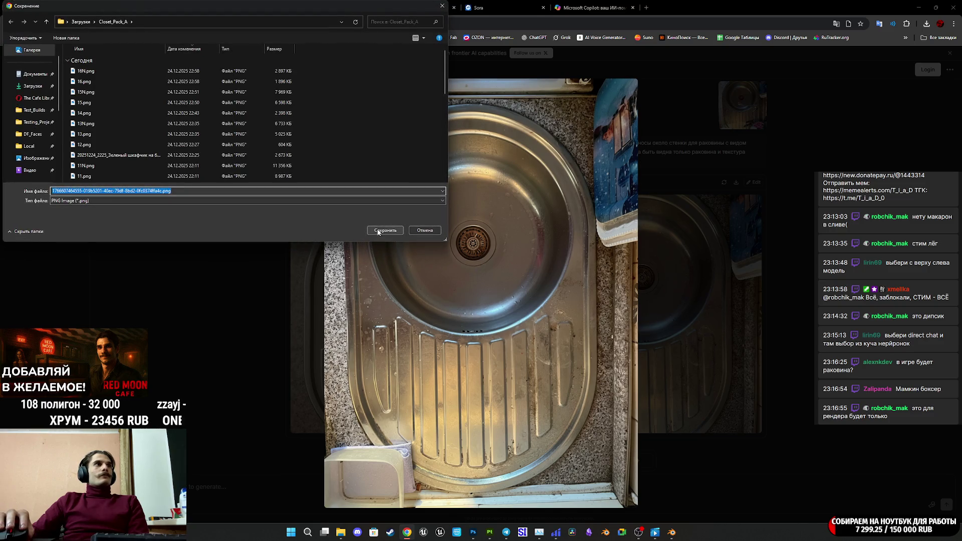
{"action": "left_click", "coordinate": [391, 231]}
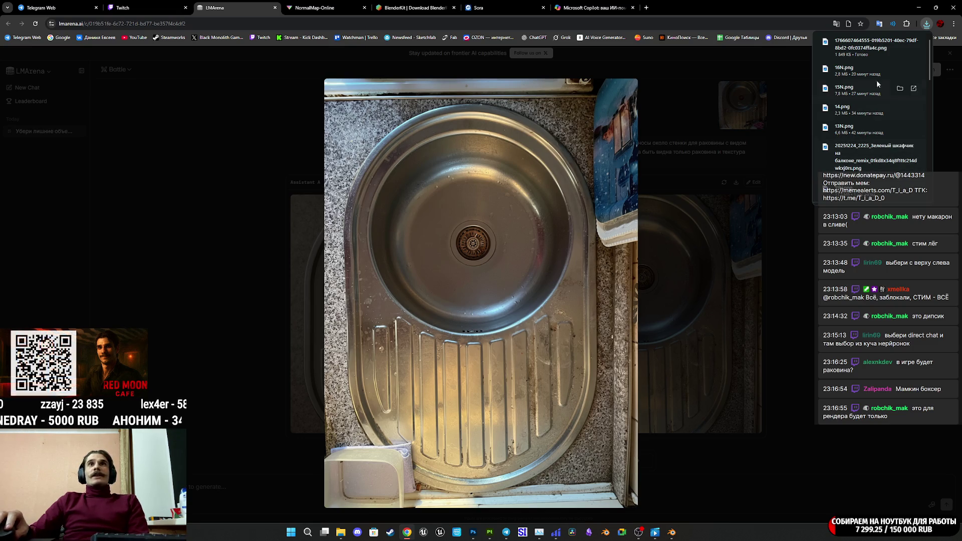
{"action": "left_click", "coordinate": [794, 191]}
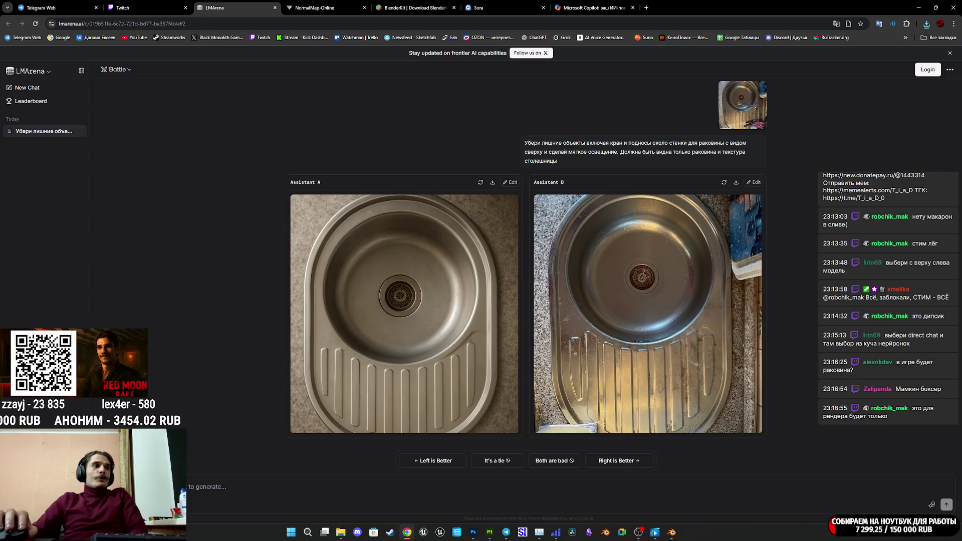
Rewrite the pasted prompt to ask for clearing objects from the sink's edges, dropping the trays phrase
{"action": "key", "text": "ctrl+v"}
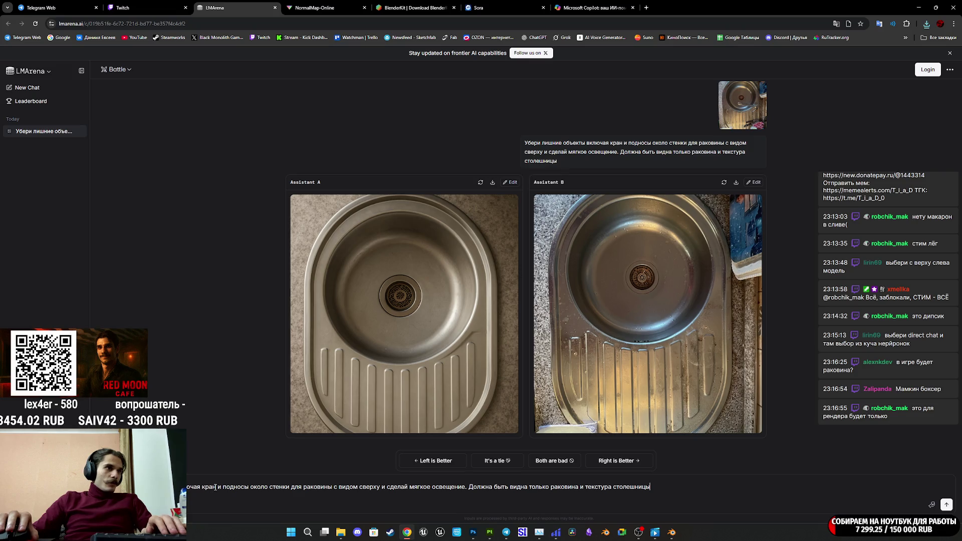
{"action": "left_click_drag", "start_coordinate": [216, 486], "coordinate": [186, 487]}
{"action": "key", "text": "BackSpace"}
{"action": "key", "text": "BackSpace"}
{"action": "key", "text": "BackSpace"}
{"action": "key", "text": "BackSpace"}
{"action": "type", "text": "раям"}
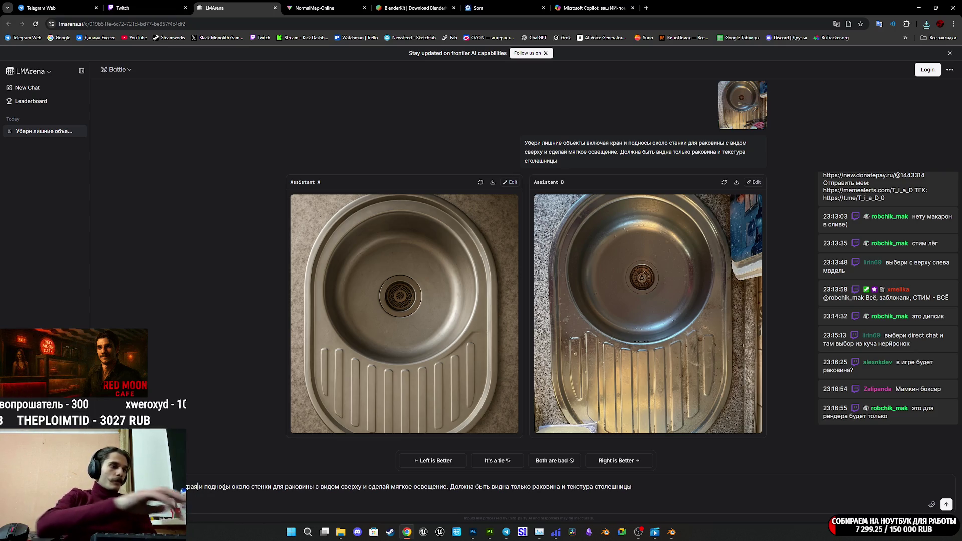
{"action": "mouse_move", "coordinate": [203, 487]}
{"action": "left_mouse_down"}
{"action": "mouse_move", "coordinate": [292, 487]}
{"action": "mouse_move", "coordinate": [276, 486]}
{"action": "left_mouse_up"}
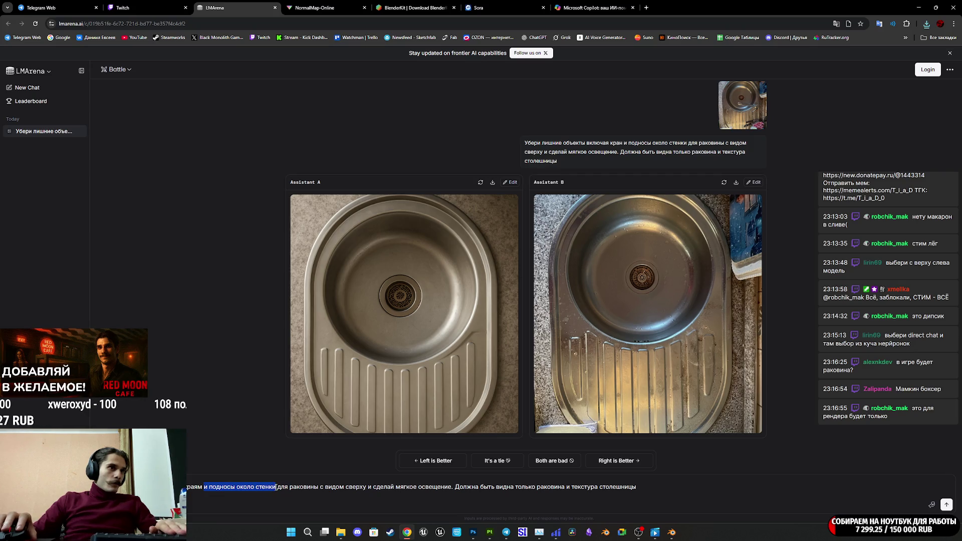
{"action": "key", "text": "BackSpace"}
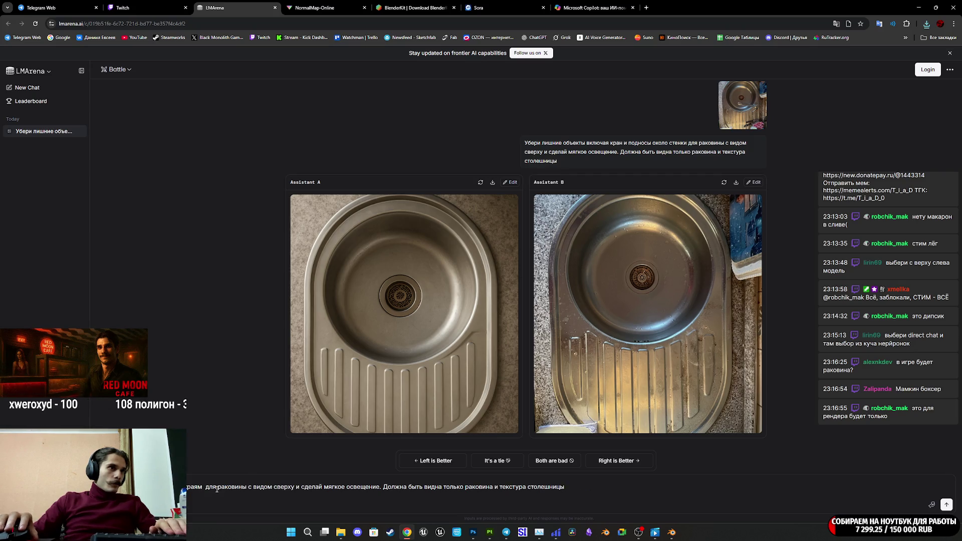
{"action": "key", "text": "BackSpace"}
{"action": "key", "text": "BackSpace"}
{"action": "key", "text": "BackSpace"}
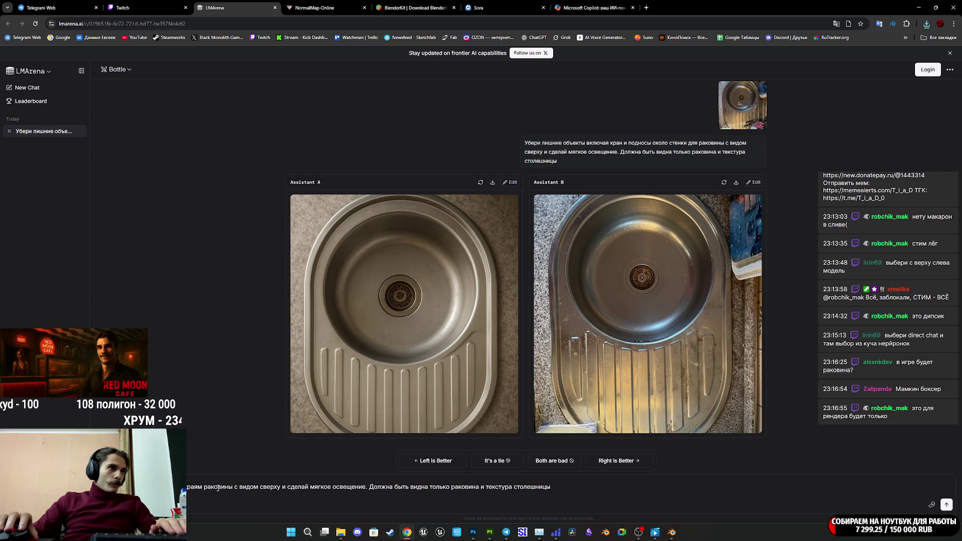
{"action": "type", "text": "у"}
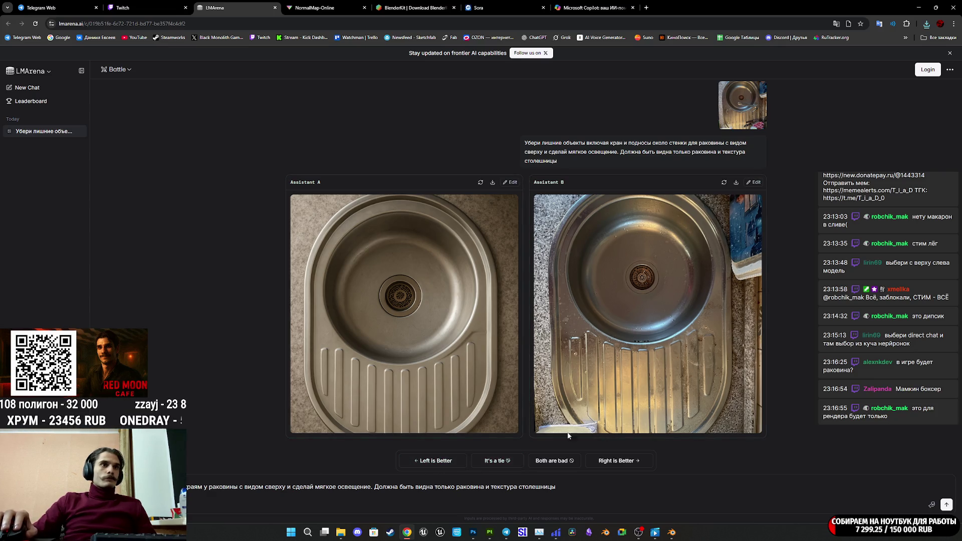
Send the edge-cleanup prompt with top-down view and soft lighting, then enlarge a generated sink image
{"action": "key", "text": "super+e"}
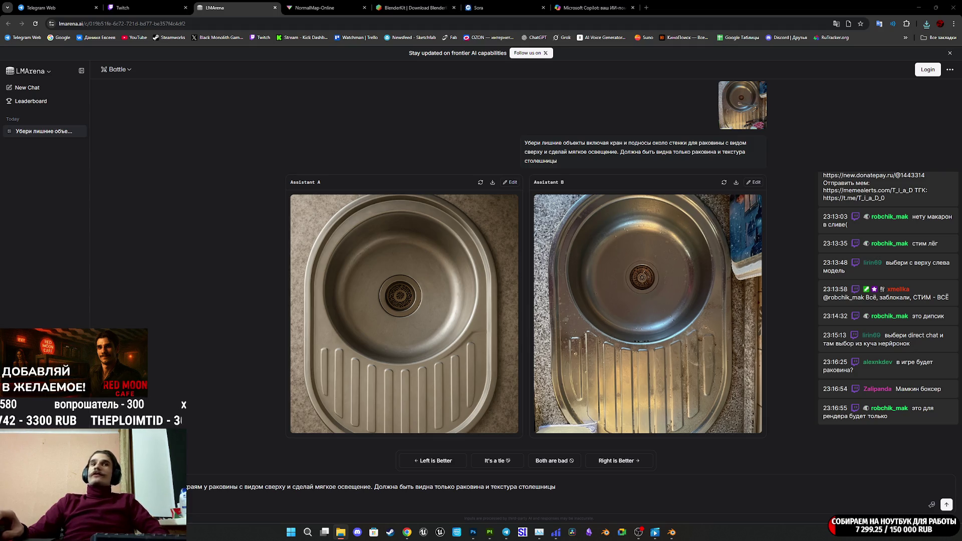
{"action": "left_click", "coordinate": [483, 492]}
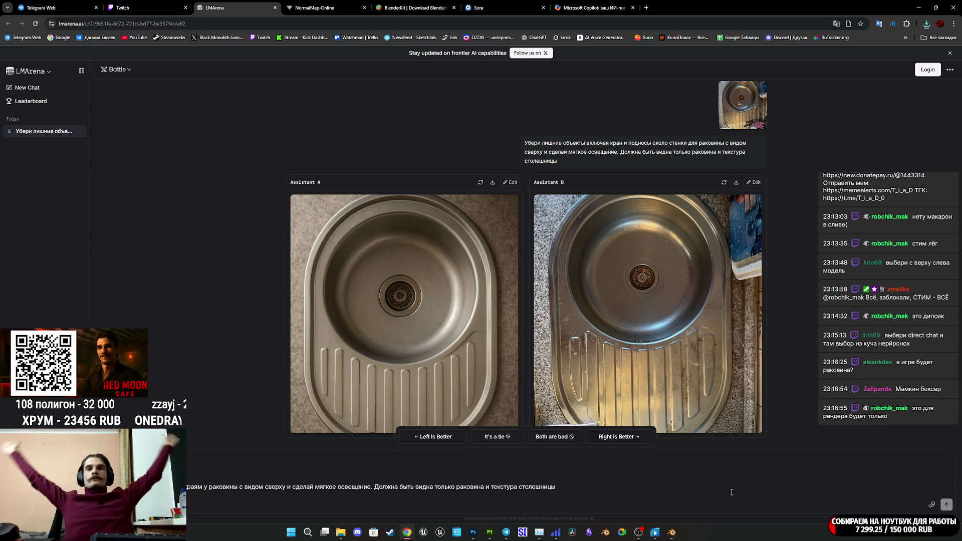
{"action": "key", "text": "Return"}
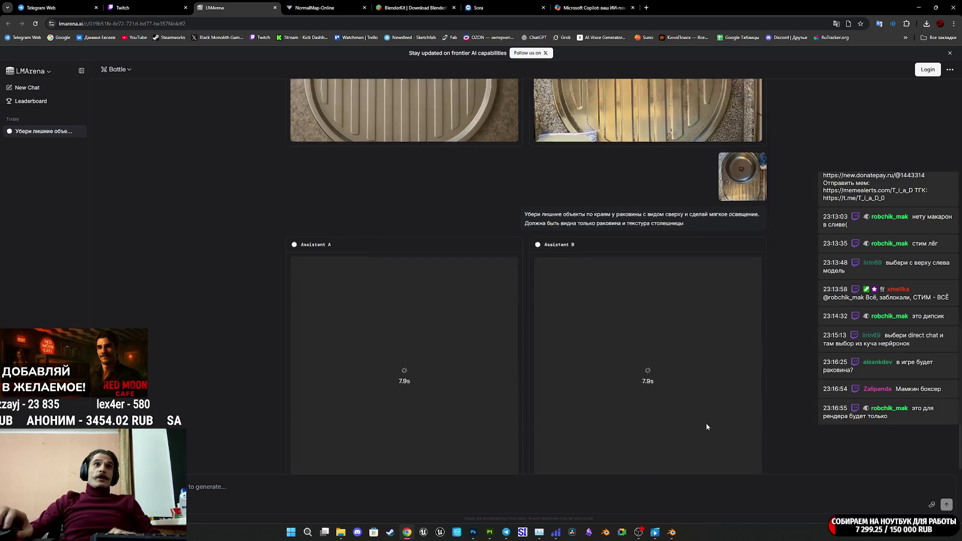
{"action": "left_click", "coordinate": [637, 192]}
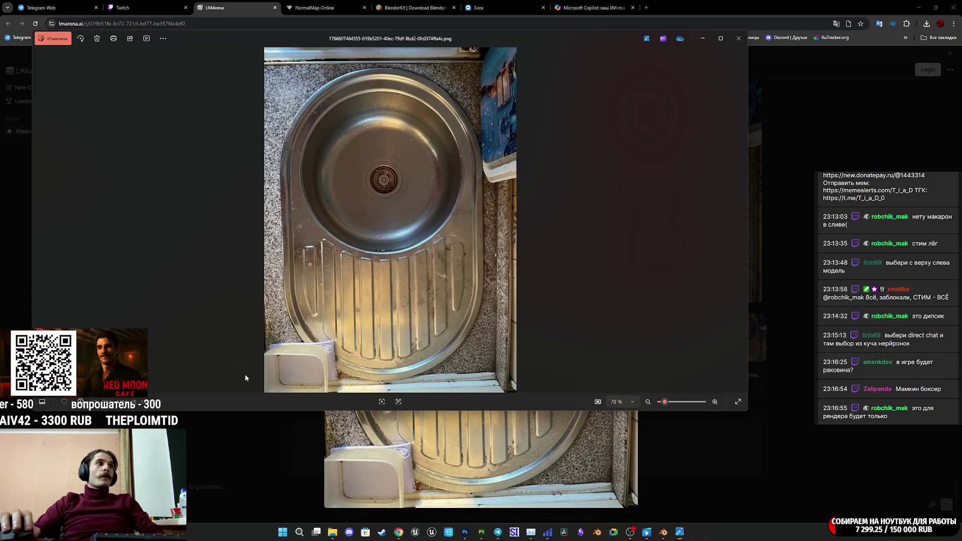
{"action": "double_click", "coordinate": [449, 236]}
{"action": "mouse_move", "coordinate": [449, 240]}
{"action": "left_mouse_down"}
{"action": "mouse_move", "coordinate": [455, 267]}
{"action": "mouse_move", "coordinate": [479, 180]}
{"action": "mouse_move", "coordinate": [499, 280]}
{"action": "left_mouse_up"}
{"action": "scroll", "coordinate": [499, 281], "scroll_direction": "down", "scroll_amount": 3}
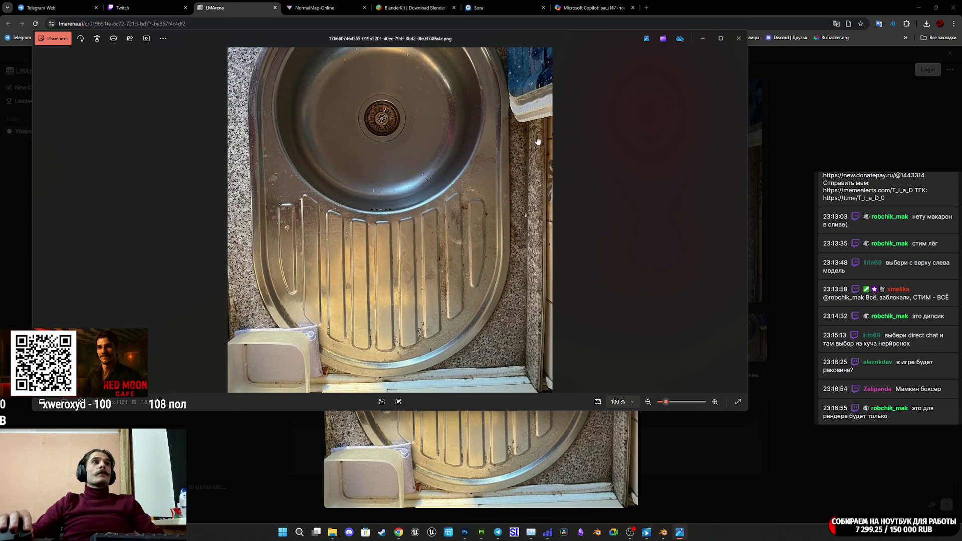
{"action": "scroll", "coordinate": [401, 251], "scroll_direction": "up", "scroll_amount": 3}
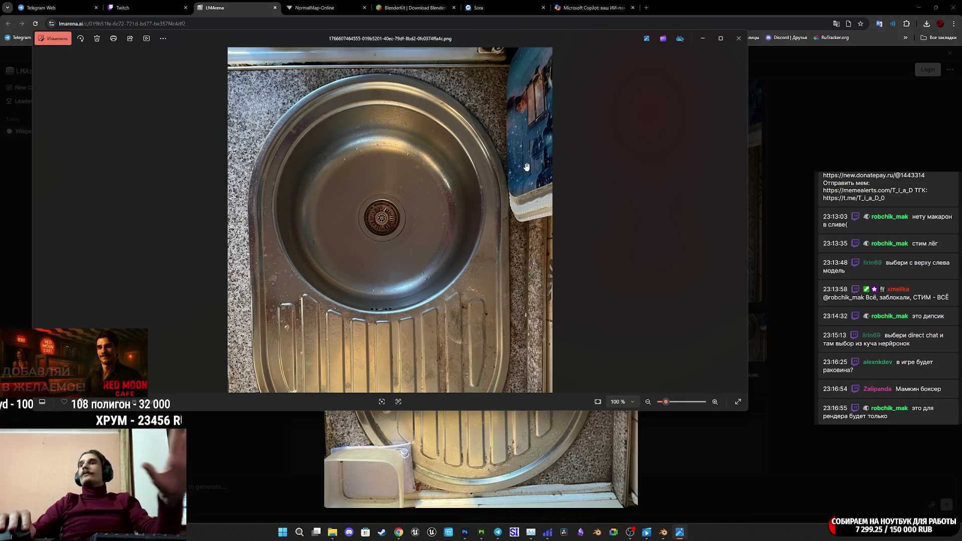
{"action": "left_click", "coordinate": [739, 42]}
{"action": "key", "text": "Escape"}
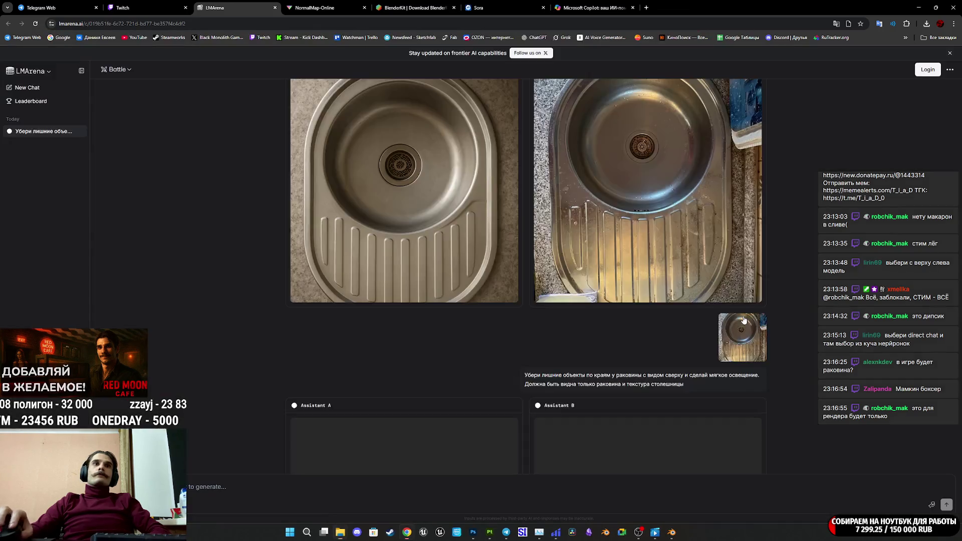
Vote the right-hand nano-banana result better than gpt-image-1 and pick its sink image for editing
{"action": "scroll", "coordinate": [549, 373], "scroll_direction": "down", "scroll_amount": 4}
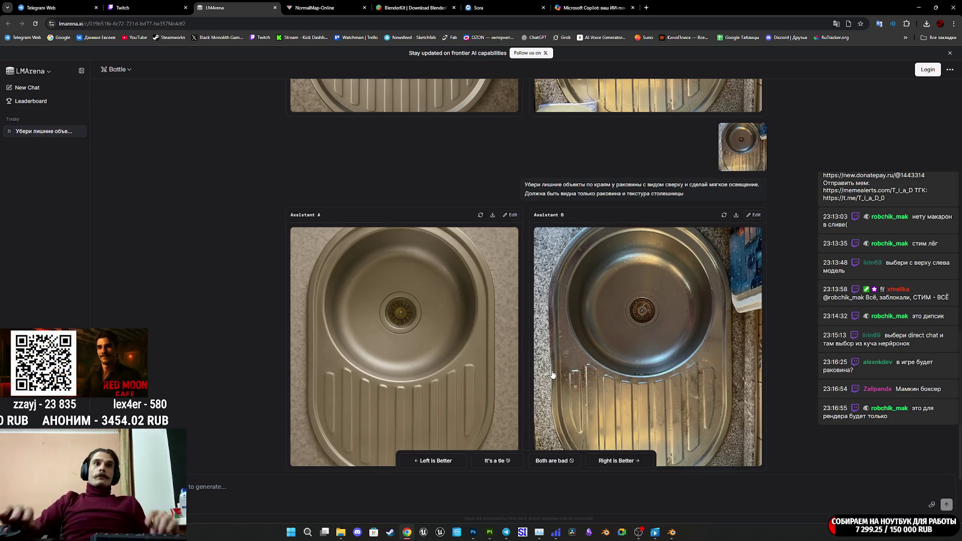
{"action": "left_click", "coordinate": [643, 377]}
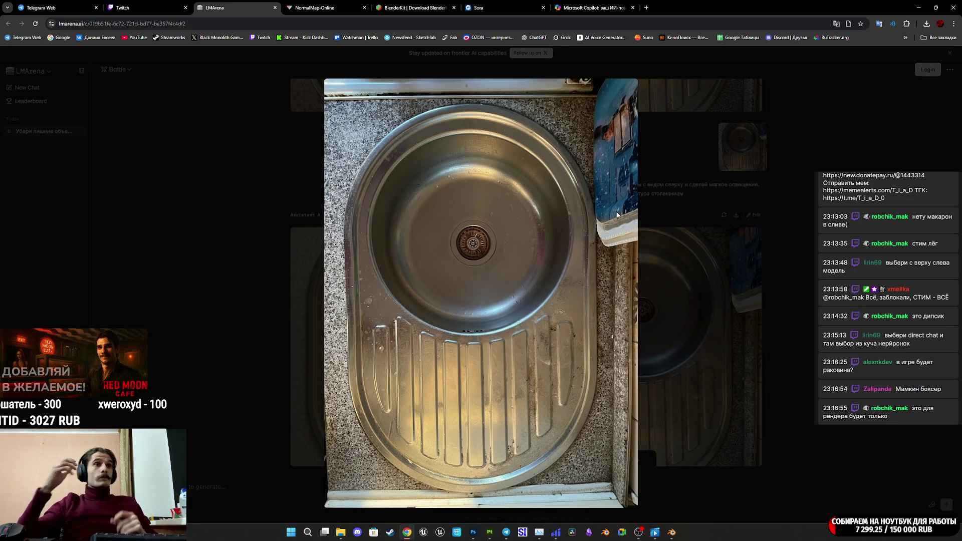
{"action": "left_click", "coordinate": [693, 279]}
{"action": "left_click", "coordinate": [692, 280]}
{"action": "left_click", "coordinate": [693, 279]}
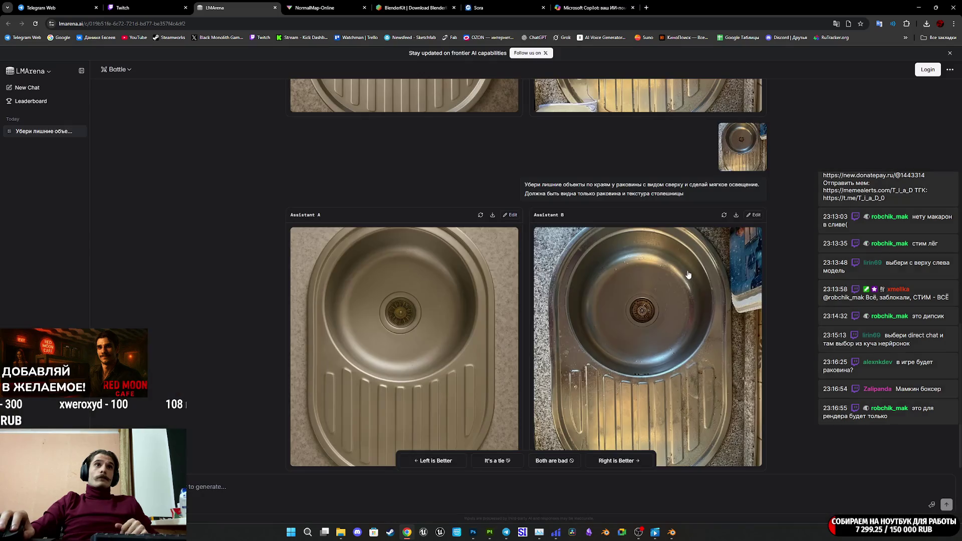
{"action": "scroll", "coordinate": [580, 190], "scroll_direction": "down", "scroll_amount": 1}
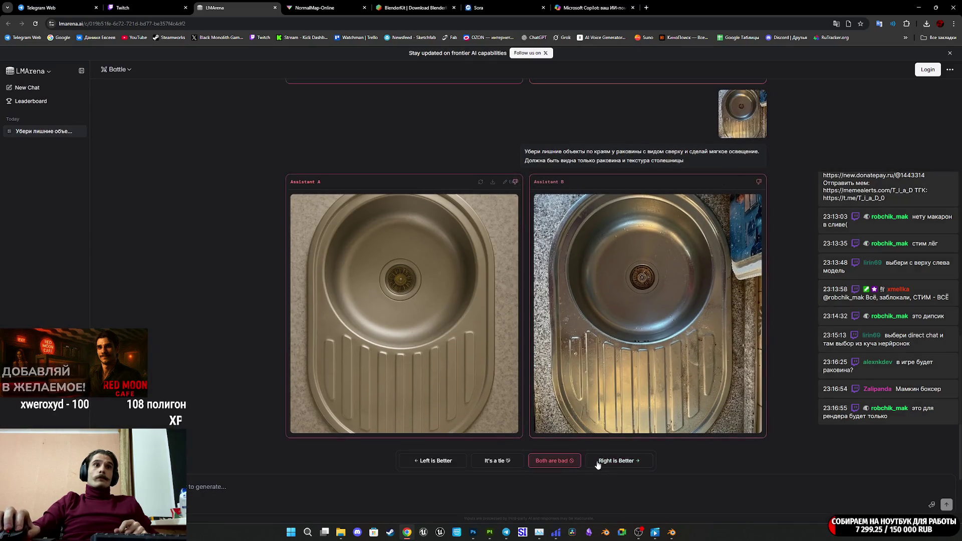
{"action": "left_click", "coordinate": [618, 460]}
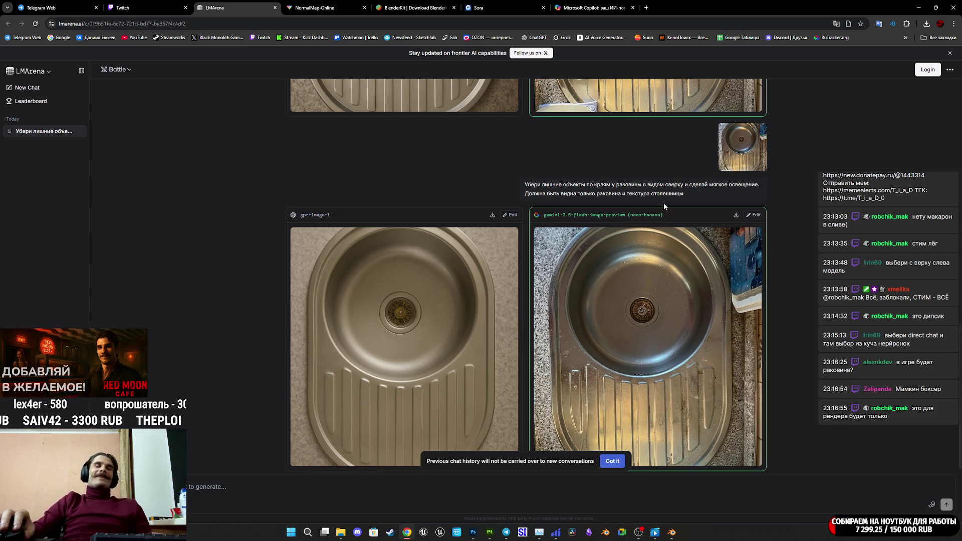
{"action": "left_click", "coordinate": [752, 215]}
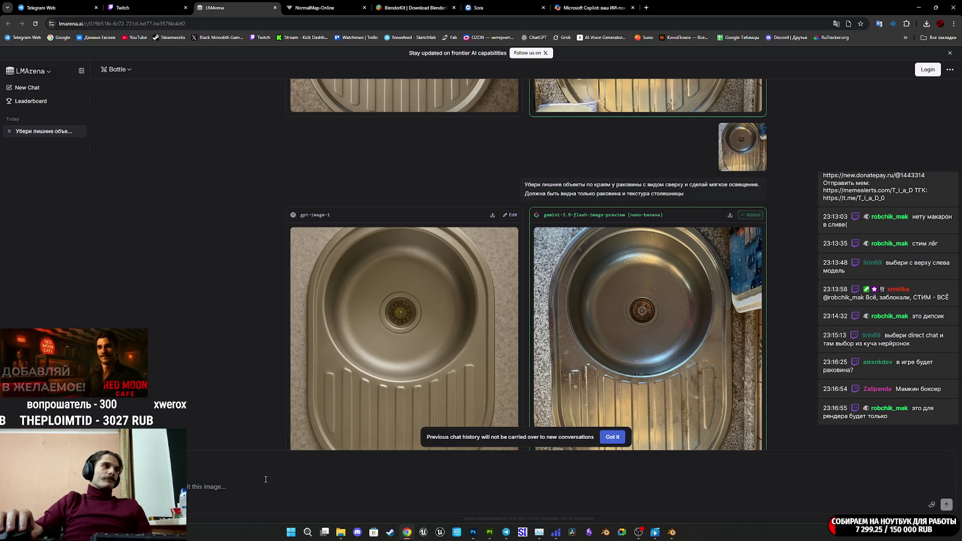
Ask to remove the objects in the nano-banana image's top-right corner, then dismiss the login dialog
{"action": "type", "text": "с"}
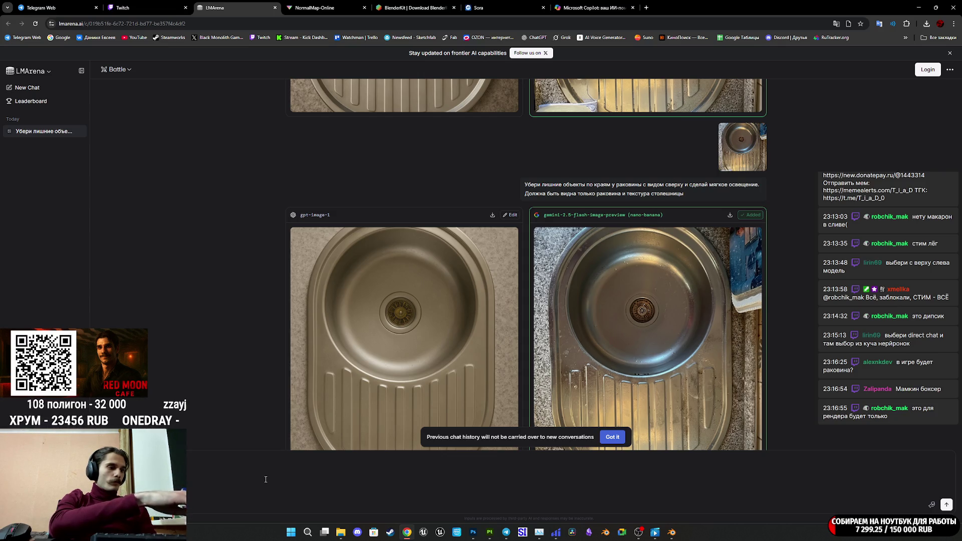
{"action": "type", "text": "рава"}
{"action": "type", "text": " изображения"}
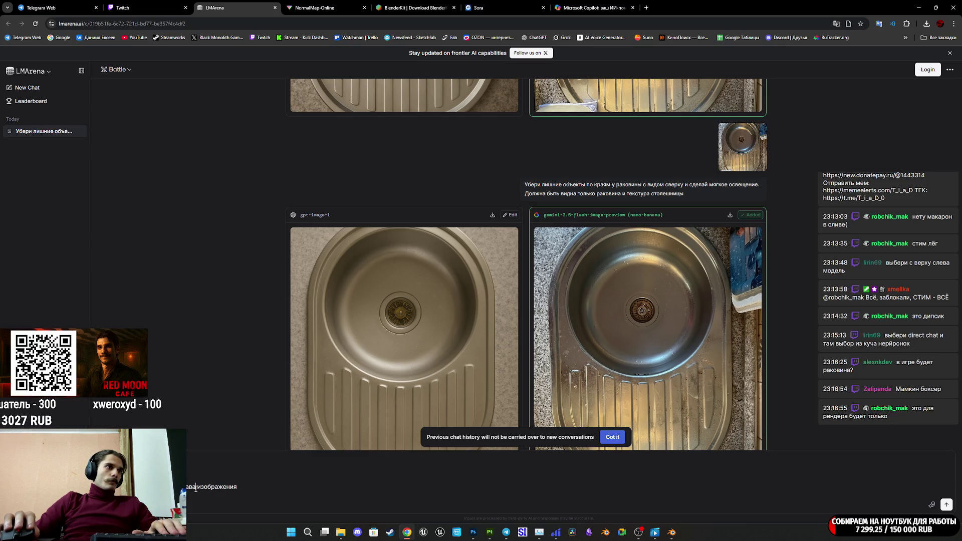
{"action": "type", "text": "ее"}
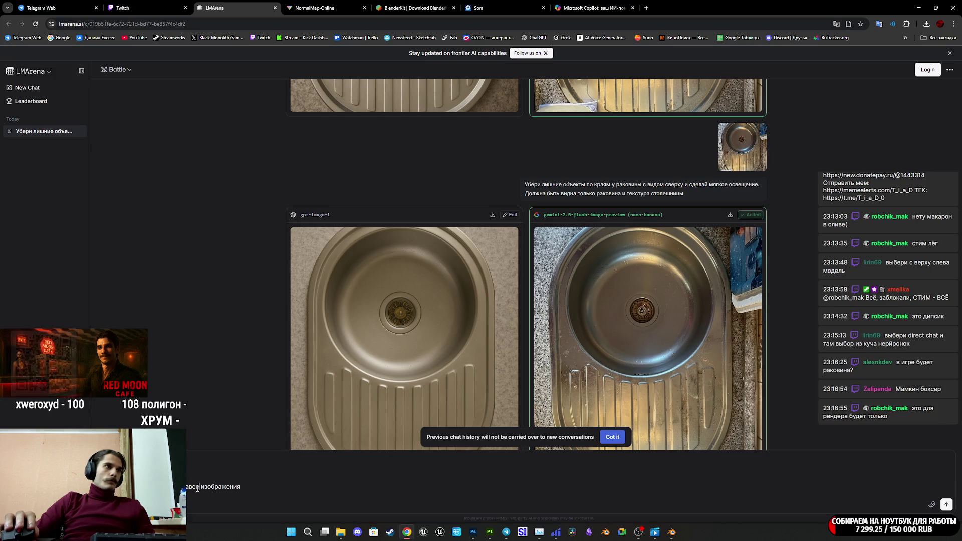
{"action": "key", "text": "ctrl+shift+Left"}
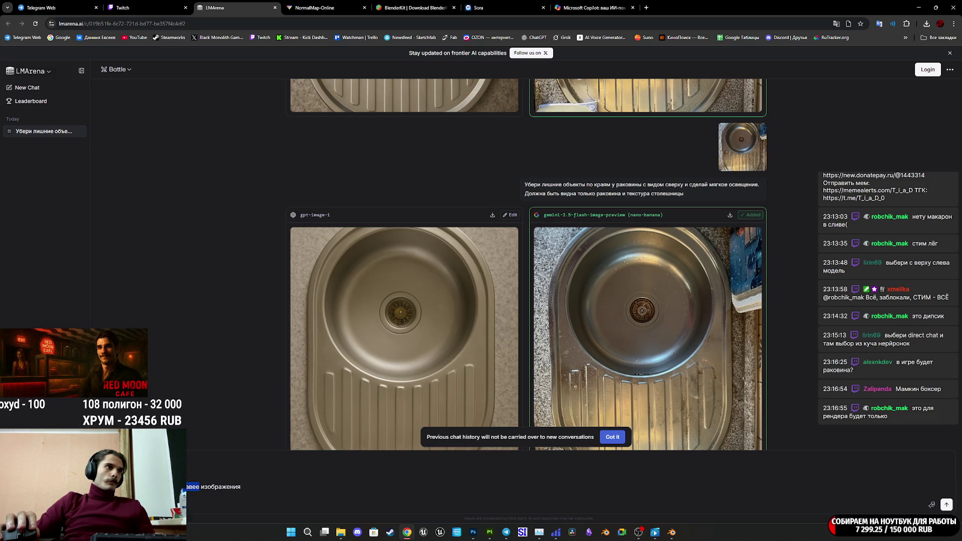
{"action": "key", "text": "BackSpace"}
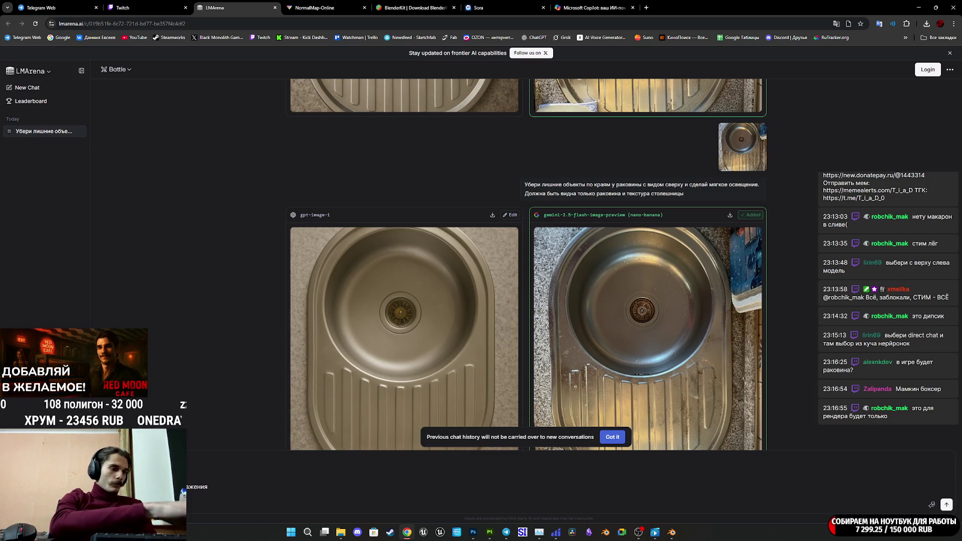
{"action": "type", "text": "левее"}
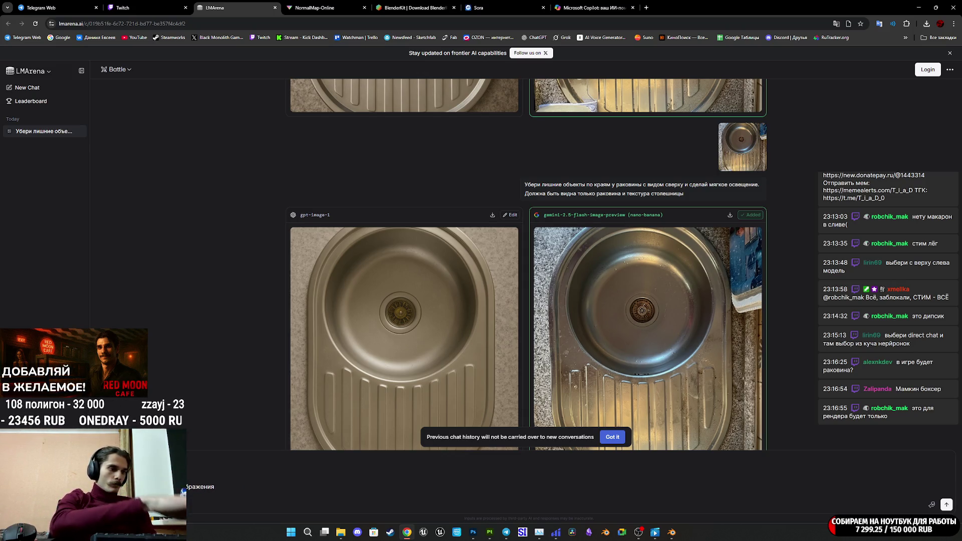
{"action": "type", "text": "тр"}
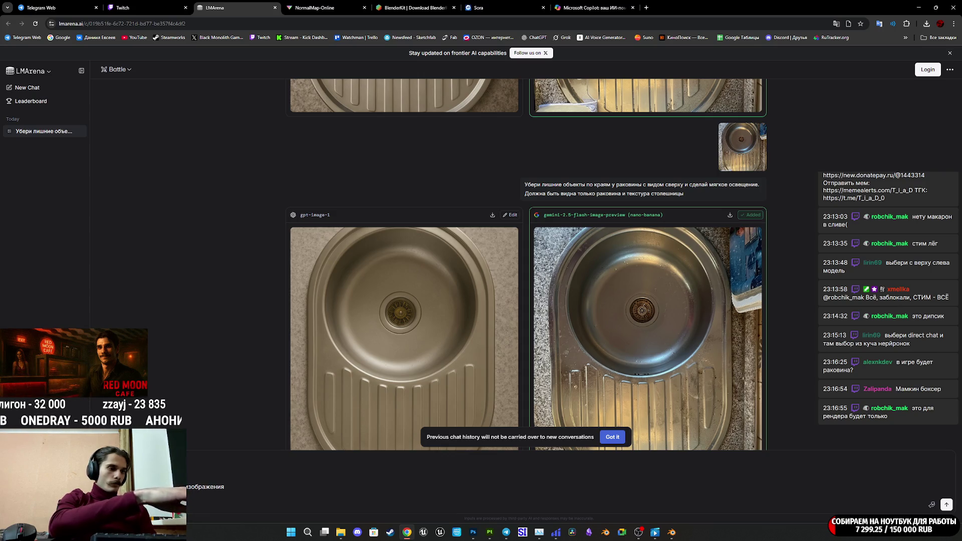
{"action": "type", "text": "авом угл"}
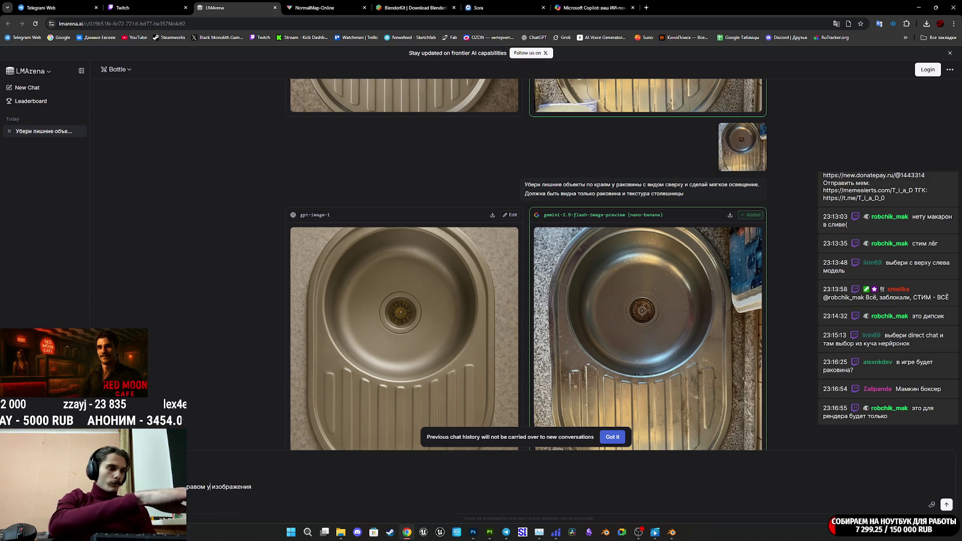
{"action": "type", "text": "у"}
{"action": "left_click", "coordinate": [283, 488]}
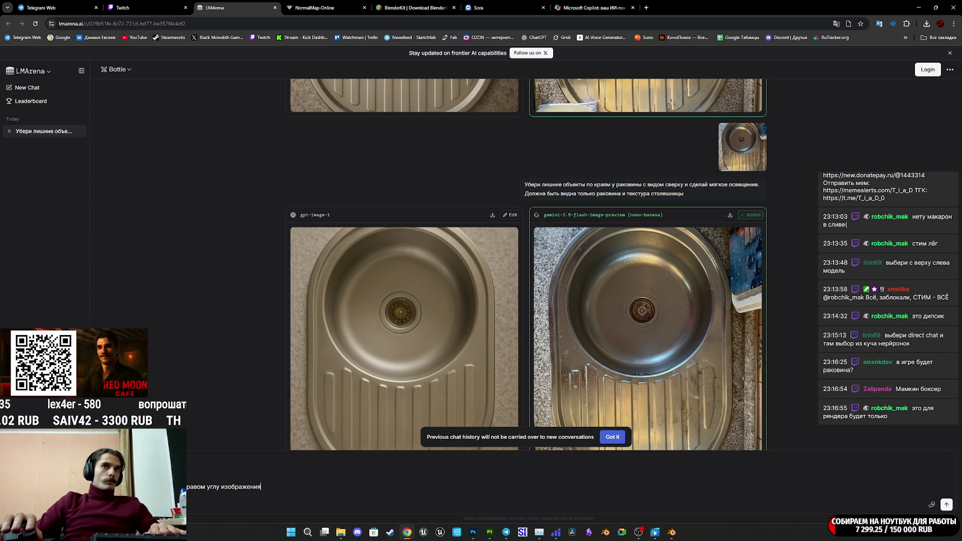
{"action": "key", "text": "Return"}
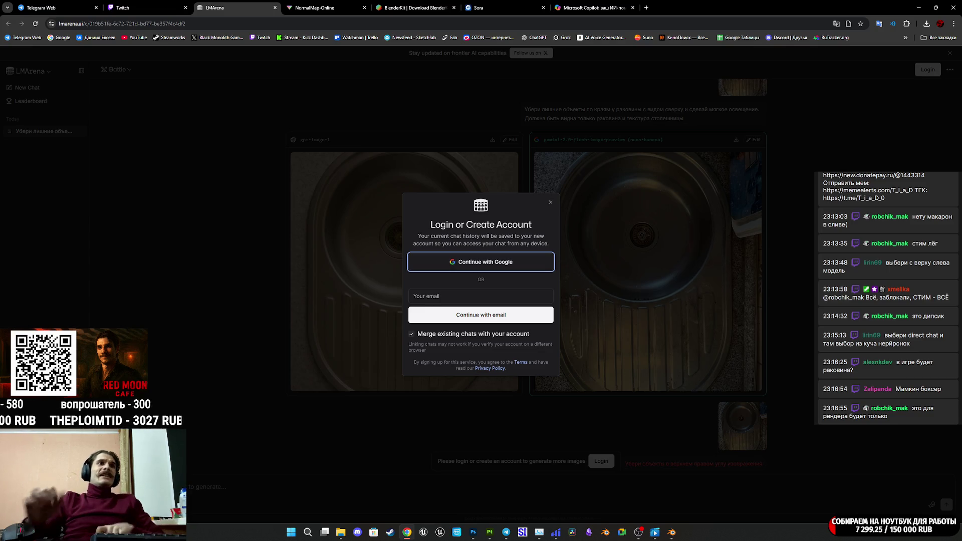
{"action": "left_click", "coordinate": [551, 203]}
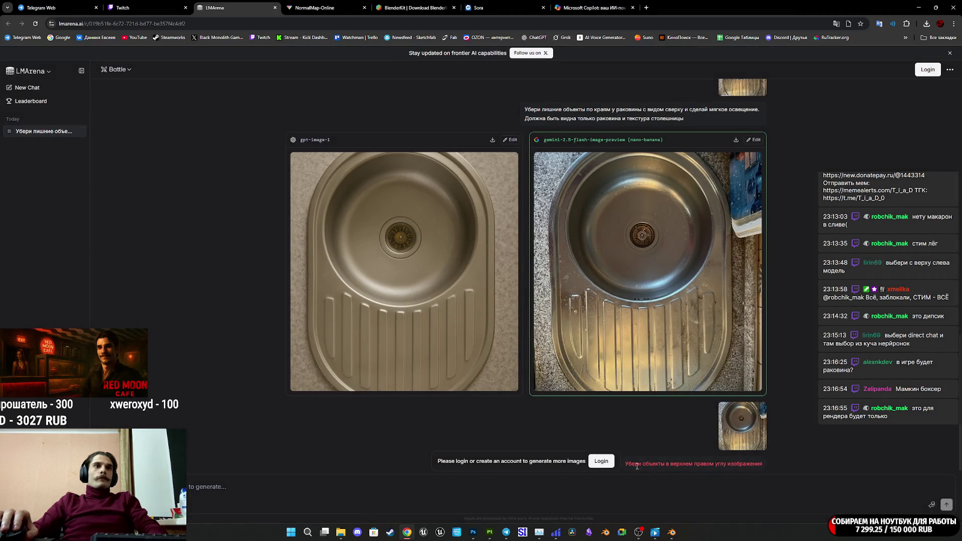
Copy the corner-removal prompt, open the nano-banana sink image in a new tab, and reload the chat
{"action": "left_click_drag", "start_coordinate": [760, 465], "coordinate": [630, 462]}
{"action": "key", "text": "ctrl+c"}
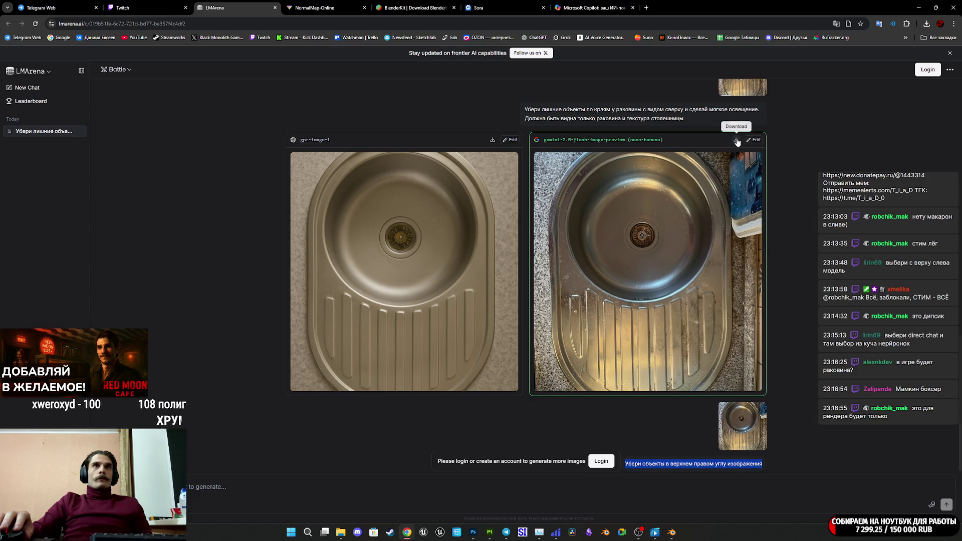
{"action": "left_click", "coordinate": [702, 181]}
{"action": "right_click", "coordinate": [510, 243]}
{"action": "left_click", "coordinate": [546, 254]}
{"action": "key", "text": "Escape"}
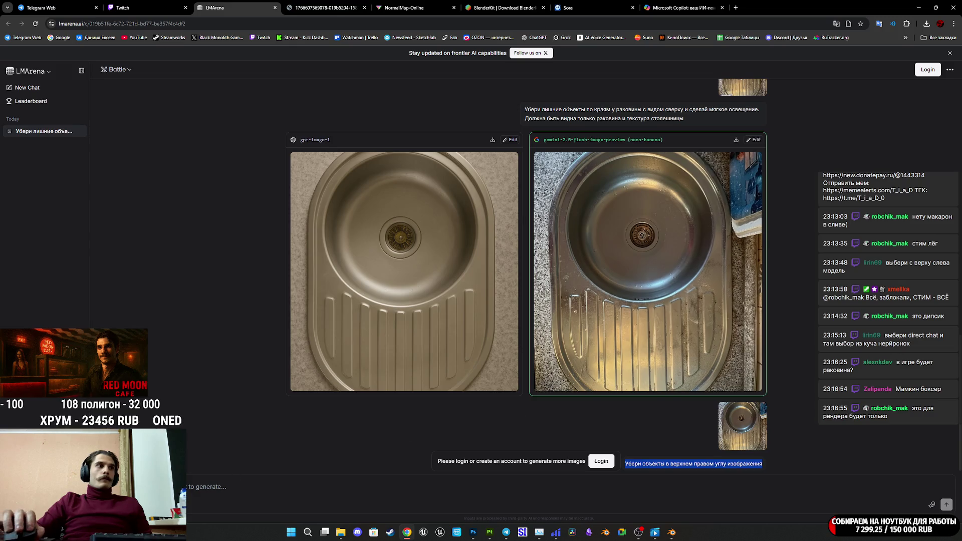
{"action": "left_click", "coordinate": [36, 23]}
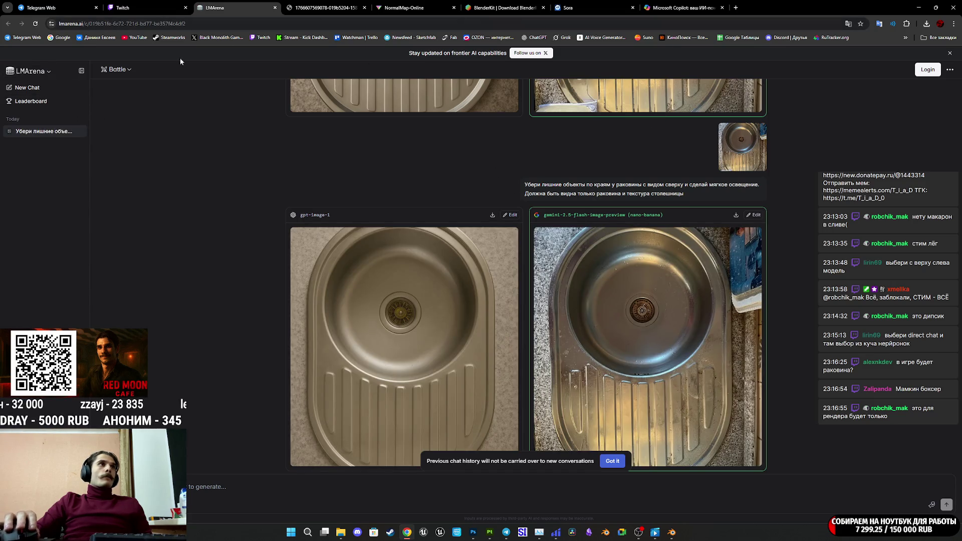
In a new chat, attach the sink photo and resend the top-right corner removal prompt
{"action": "left_click", "coordinate": [46, 89]}
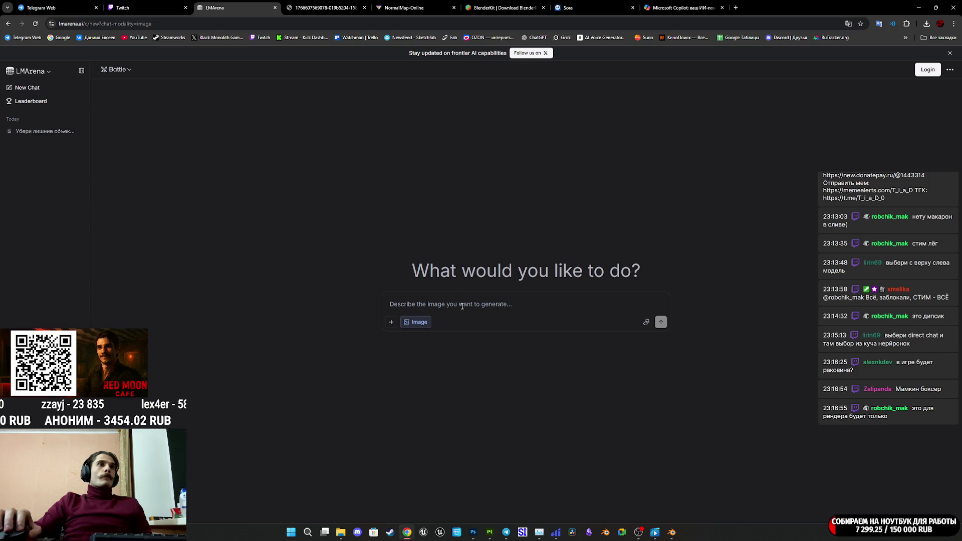
{"action": "left_click", "coordinate": [326, 8]}
{"action": "mouse_move", "coordinate": [235, 10]}
{"action": "left_mouse_down"}
{"action": "mouse_move", "coordinate": [464, 301]}
{"action": "mouse_move", "coordinate": [466, 320]}
{"action": "left_mouse_up"}
{"action": "key", "text": "ctrl+v"}
{"action": "left_click", "coordinate": [661, 335]}
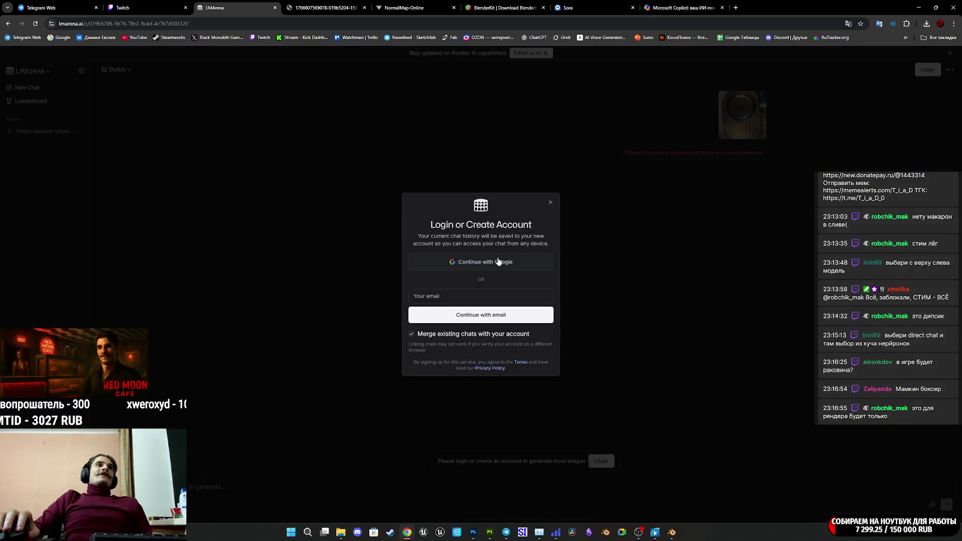
{"action": "left_click", "coordinate": [503, 259]}
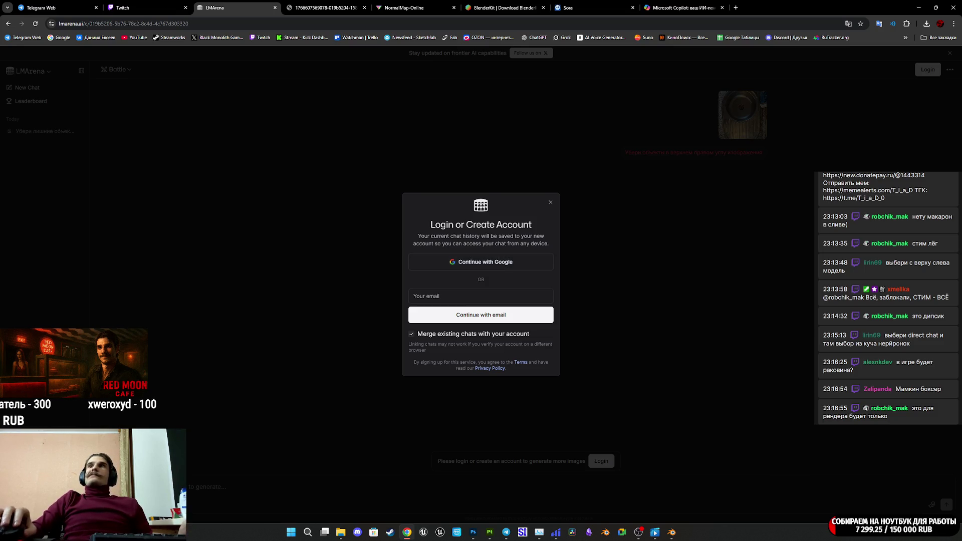
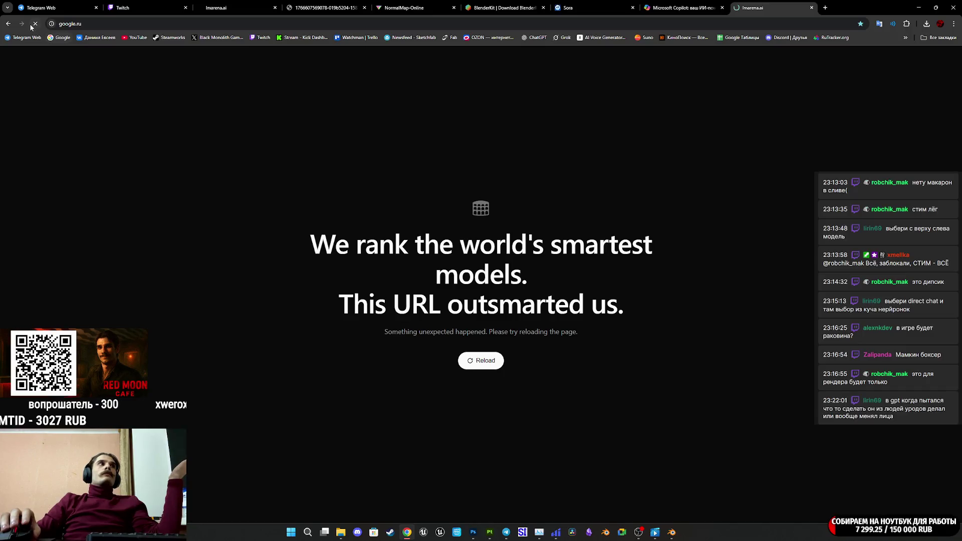
Switch the stream overlay to the browser capture showing lmarena.ai's loading-error page
{"action": "left_click", "coordinate": [36, 25]}
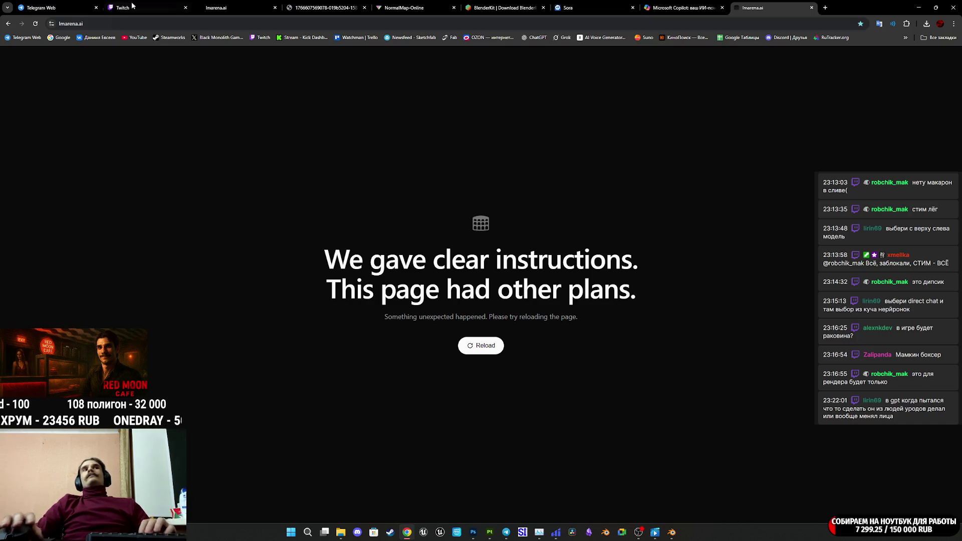
Check the Copilot tab, reload lmarena.ai twice, then begin entering google.ru in the address bar
{"action": "left_click", "coordinate": [690, 7]}
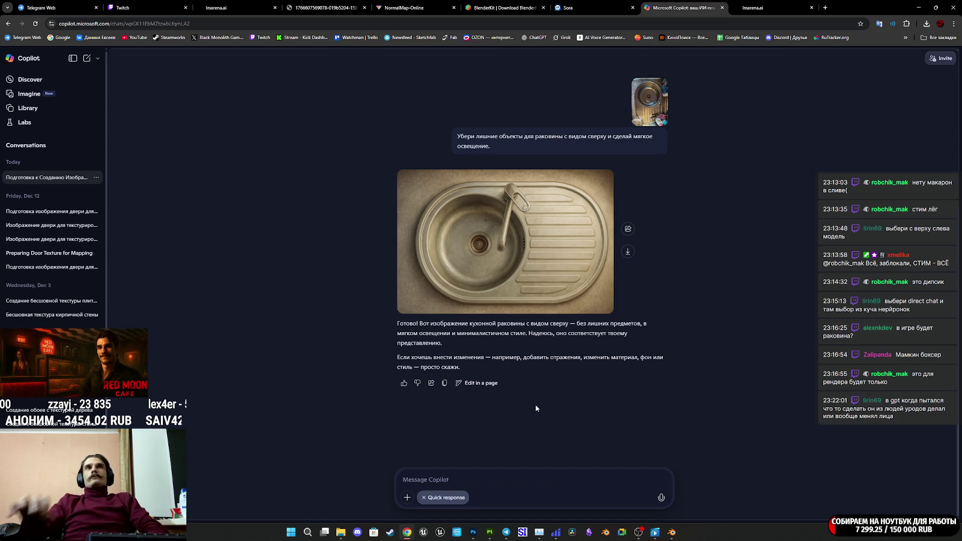
{"action": "left_click", "coordinate": [752, 4]}
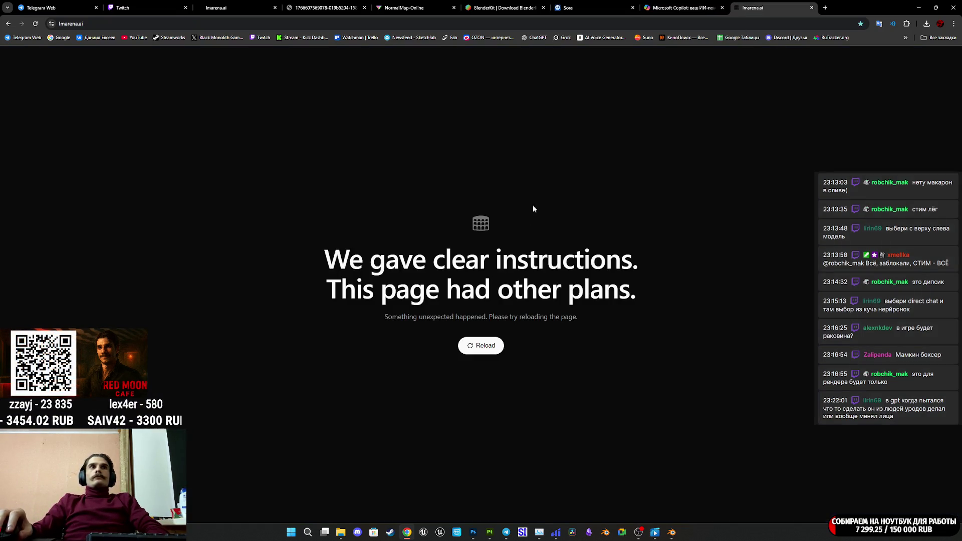
{"action": "left_click", "coordinate": [481, 345]}
{"action": "left_click", "coordinate": [36, 25]}
{"action": "left_click", "coordinate": [202, 26]}
{"action": "left_click", "coordinate": [57, 65]}
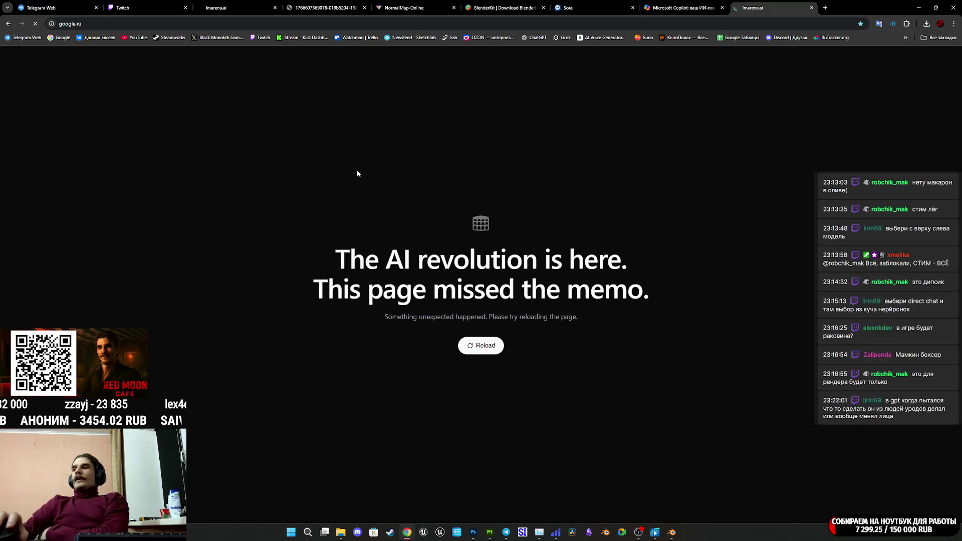
Reload google.ru, which fails, and open the ChatGPT bookmark in a new tab
{"action": "left_click", "coordinate": [556, 532]}
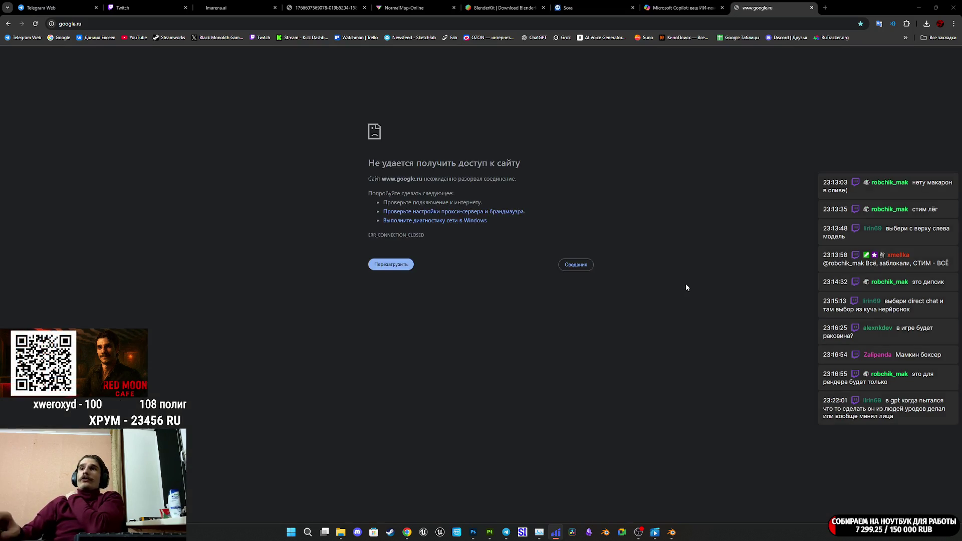
{"action": "left_click", "coordinate": [36, 24]}
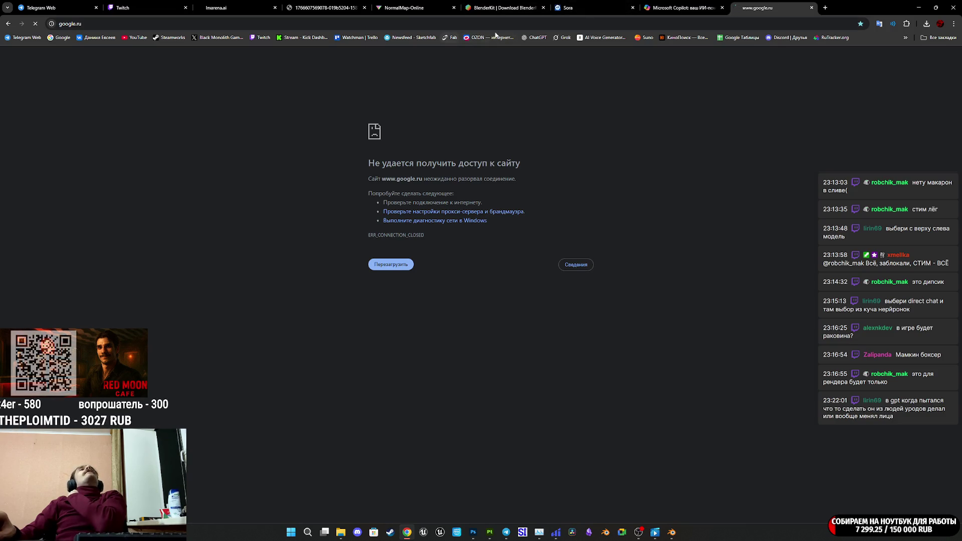
{"action": "middle_click", "coordinate": [533, 38]}
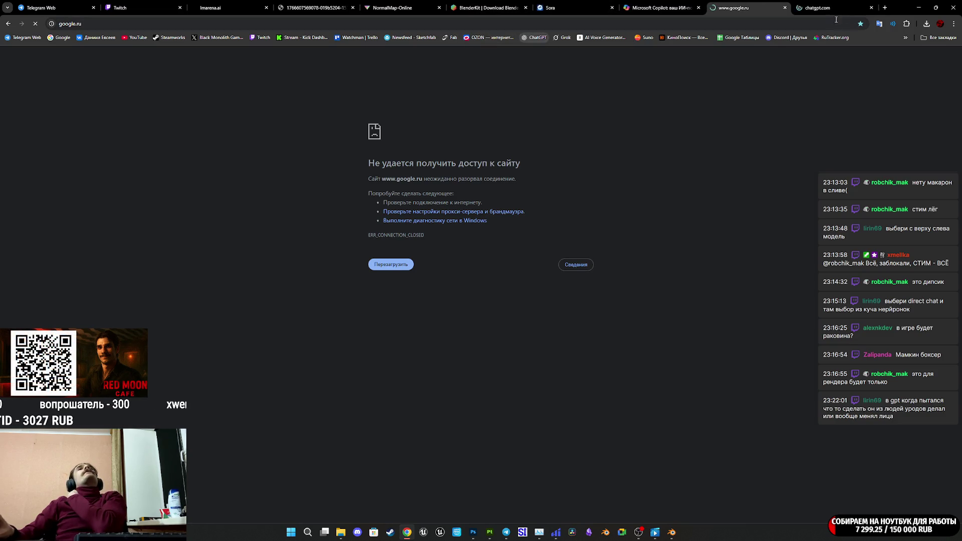
Close the newly opened ChatGPT tab
{"action": "left_click", "coordinate": [802, 9]}
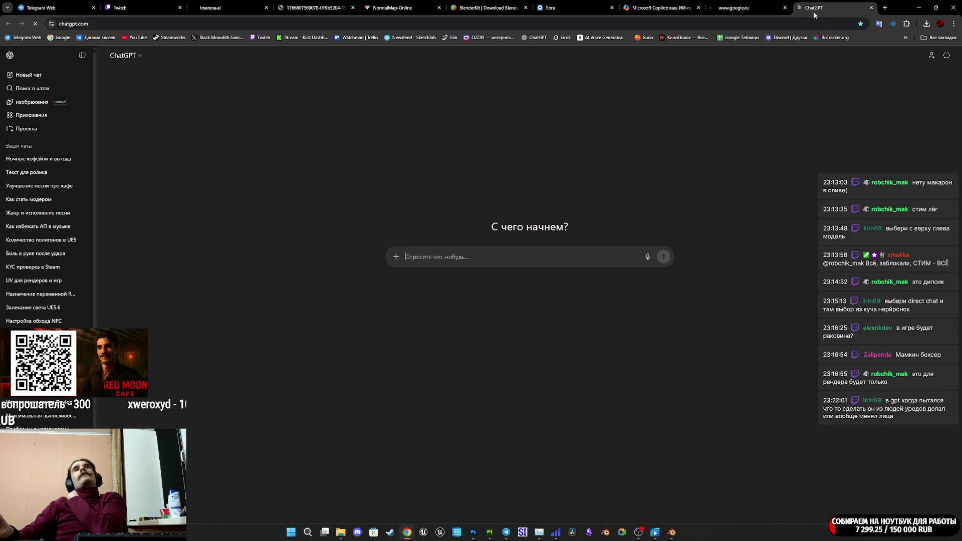
{"action": "right_click", "coordinate": [762, 258]}
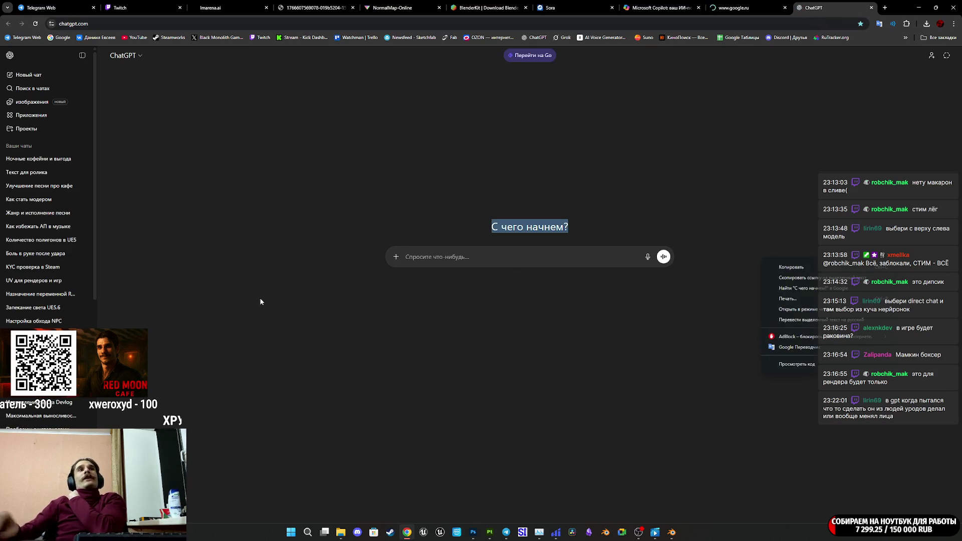
{"action": "key", "text": "Escape"}
{"action": "middle_click", "coordinate": [836, 4]}
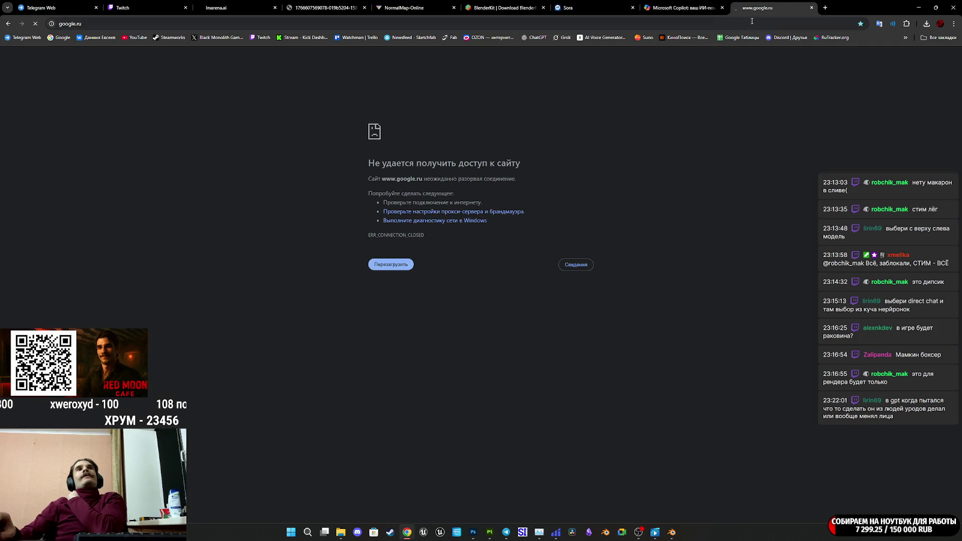
Go back to lmarena.ai and retry loading it repeatedly, still getting the error
{"action": "left_click", "coordinate": [106, 24]}
{"action": "left_click", "coordinate": [11, 24]}
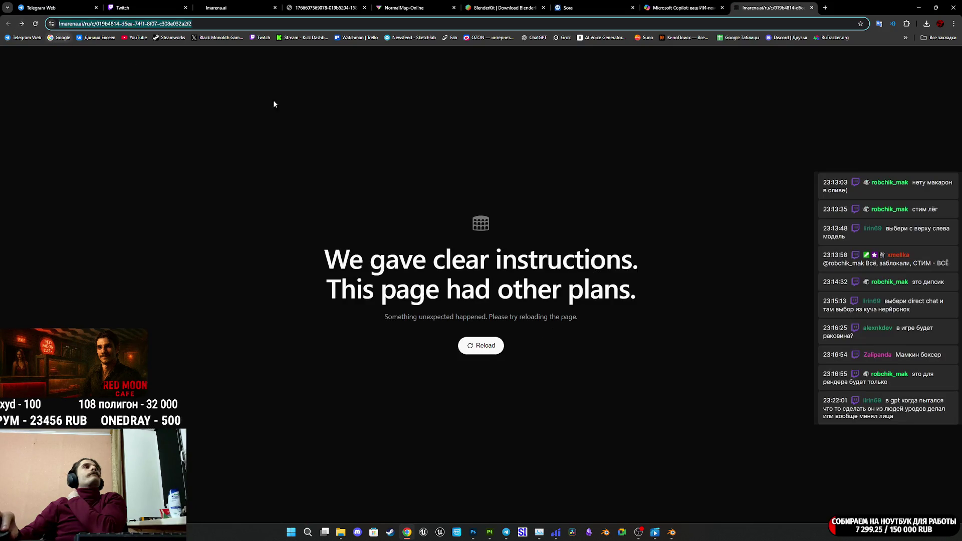
{"action": "left_click", "coordinate": [474, 345]}
{"action": "left_click", "coordinate": [469, 357]}
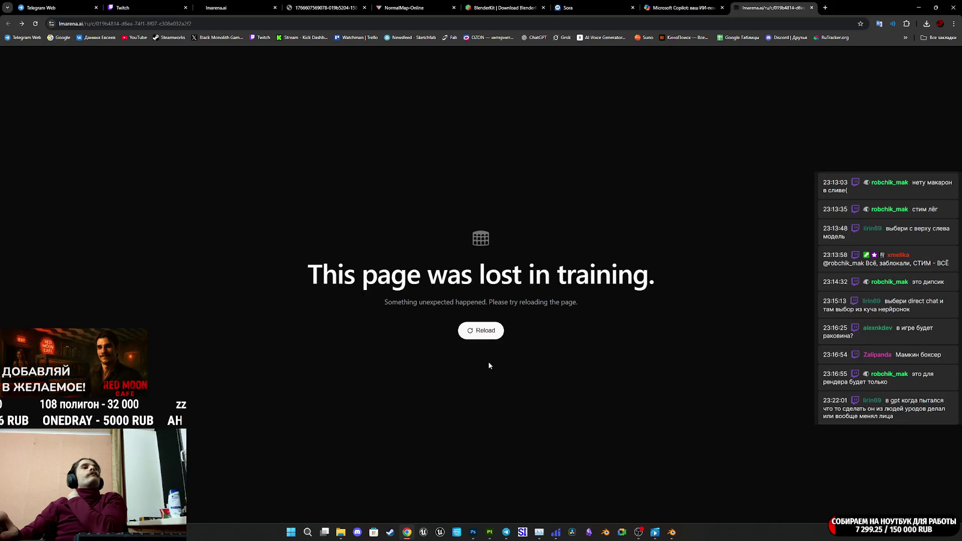
{"action": "left_click", "coordinate": [484, 346]}
{"action": "left_click", "coordinate": [476, 360]}
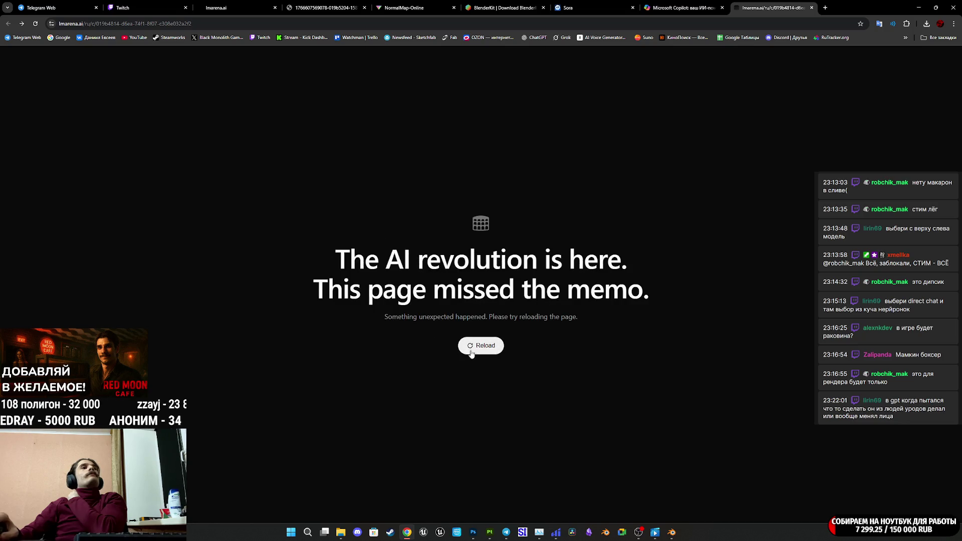
{"action": "left_click", "coordinate": [461, 351]}
{"action": "left_click", "coordinate": [36, 24]}
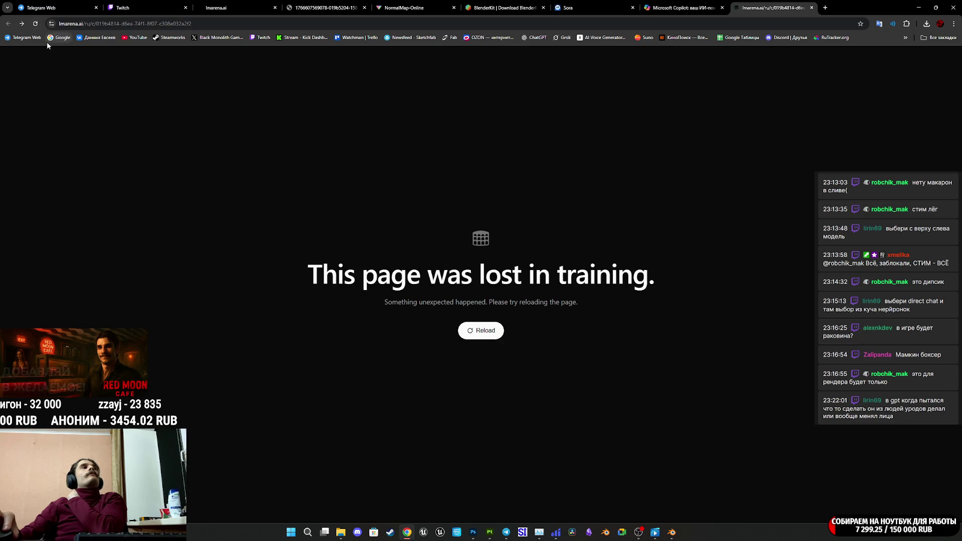
Open google.ru from the bookmark and reload it with F5, still ERR_CONNECTION_CLOSED
{"action": "left_click", "coordinate": [66, 40]}
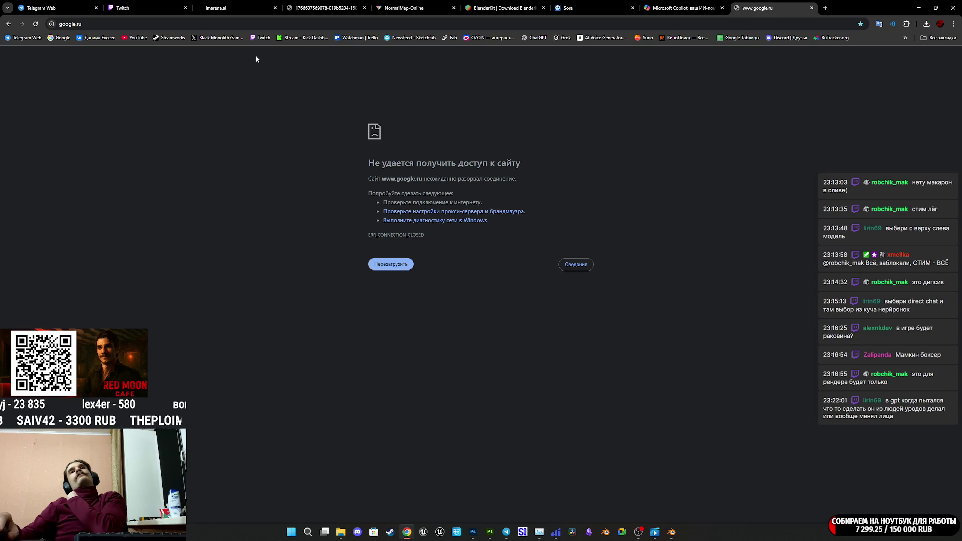
{"action": "key", "text": "F5"}
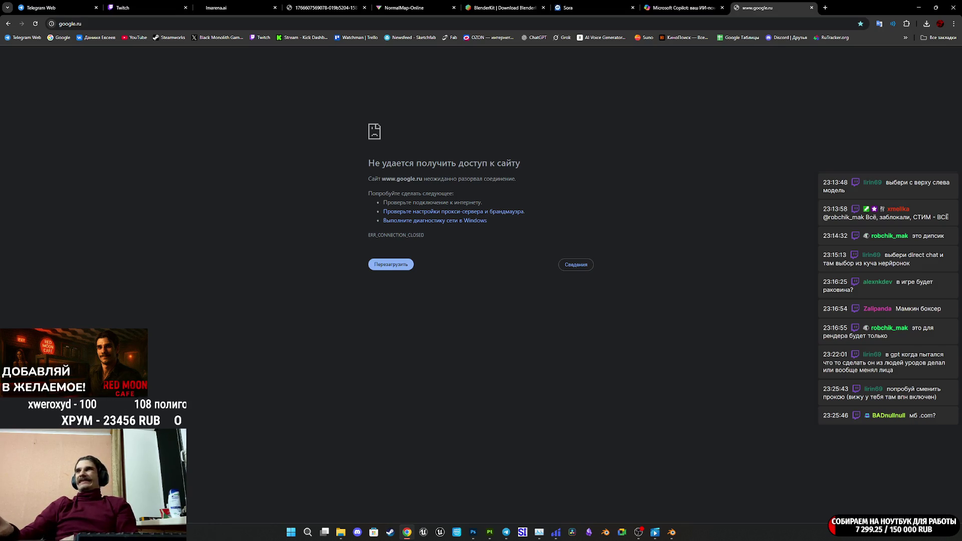
{"action": "key", "text": "alt+Tab"}
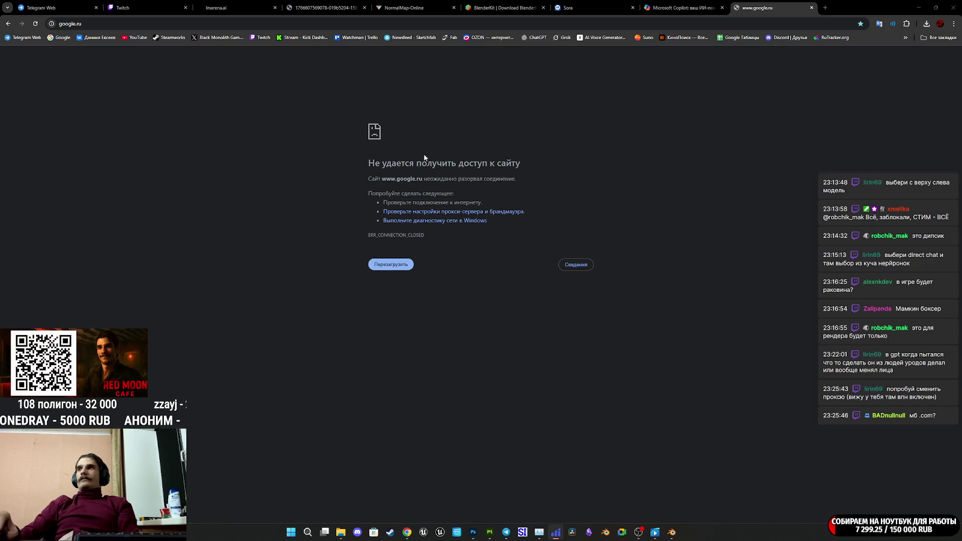
Search Google for lmarena (typed as 'дьфкутф') and open the LMArena site from the results
{"action": "left_click", "coordinate": [35, 24]}
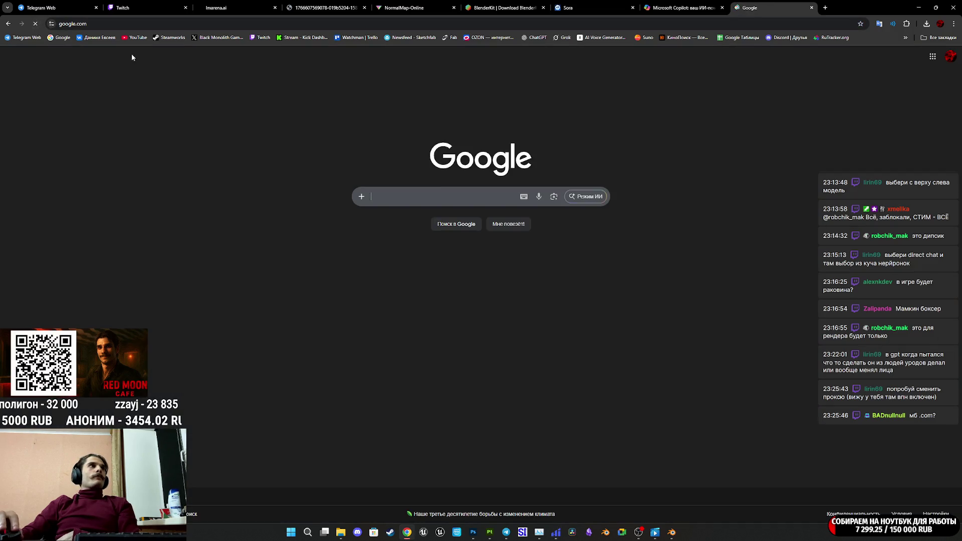
{"action": "left_click", "coordinate": [461, 197]}
{"action": "right_click", "coordinate": [439, 212]}
{"action": "left_click", "coordinate": [482, 263]}
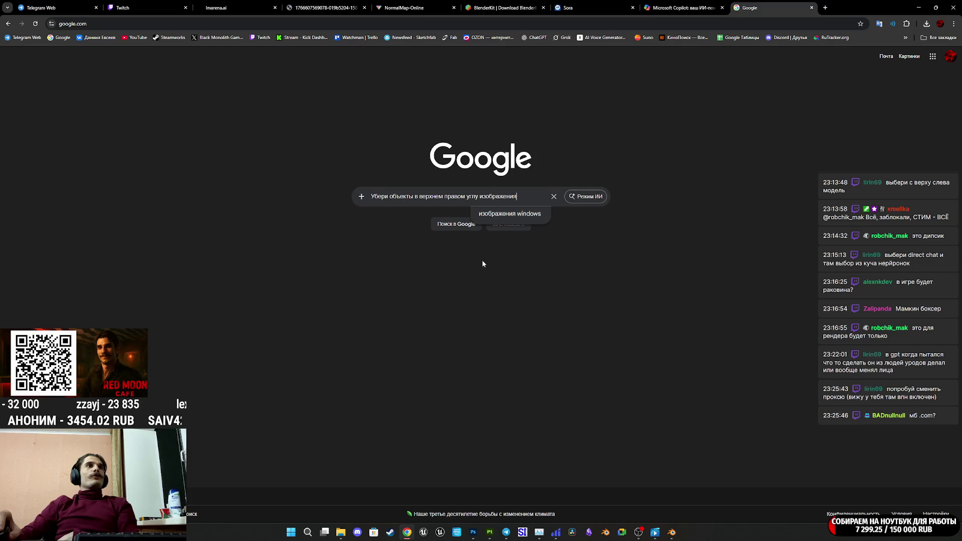
{"action": "left_click", "coordinate": [554, 195]}
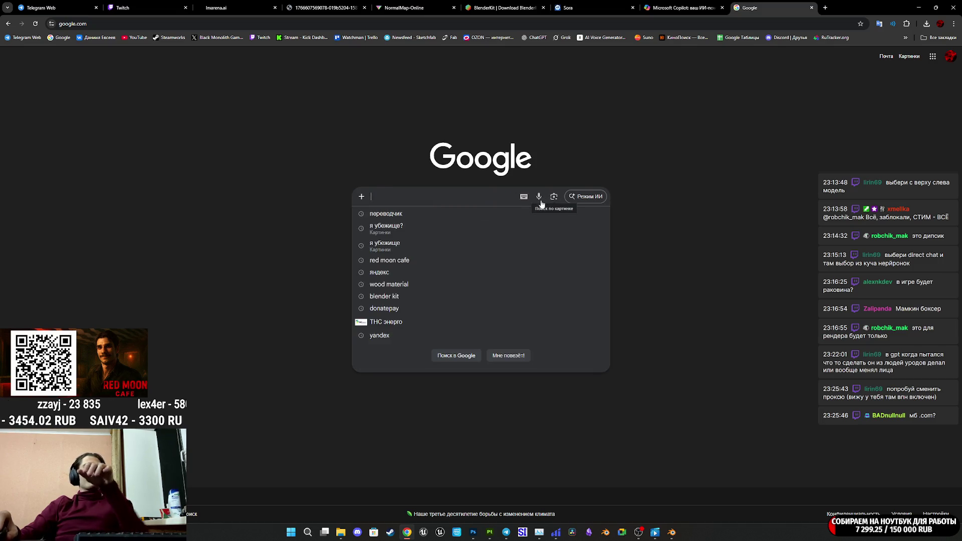
{"action": "type", "text": "ядьф"}
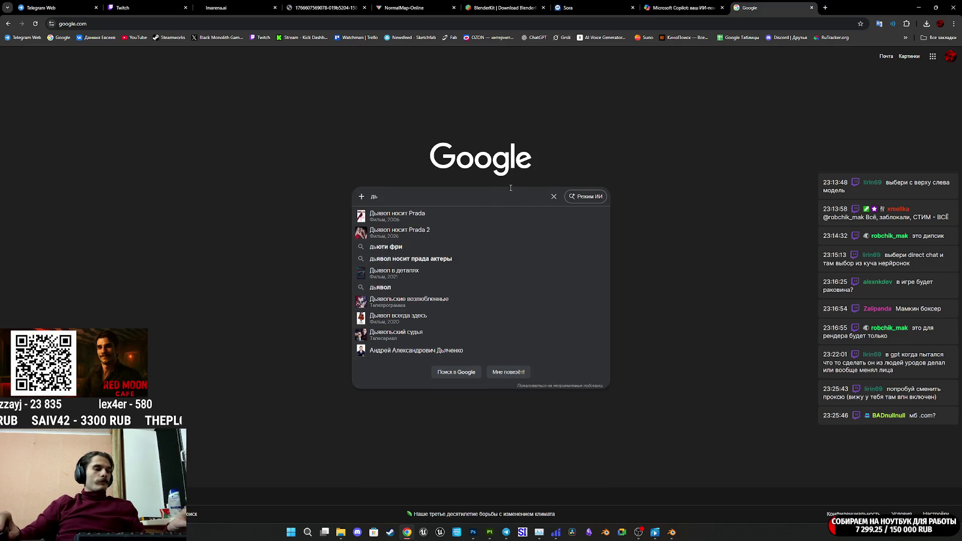
{"action": "type", "text": "кутф"}
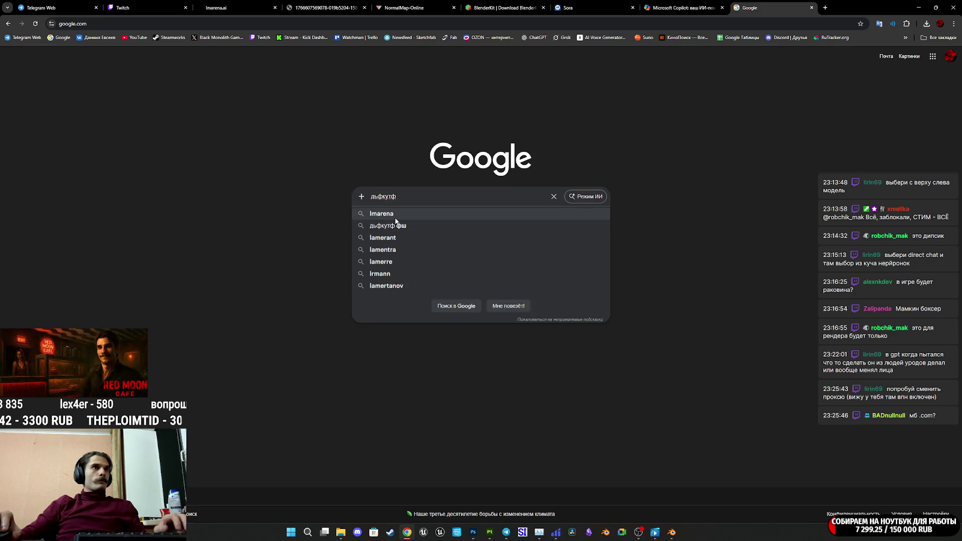
{"action": "left_click", "coordinate": [396, 216]}
{"action": "left_click", "coordinate": [101, 133]}
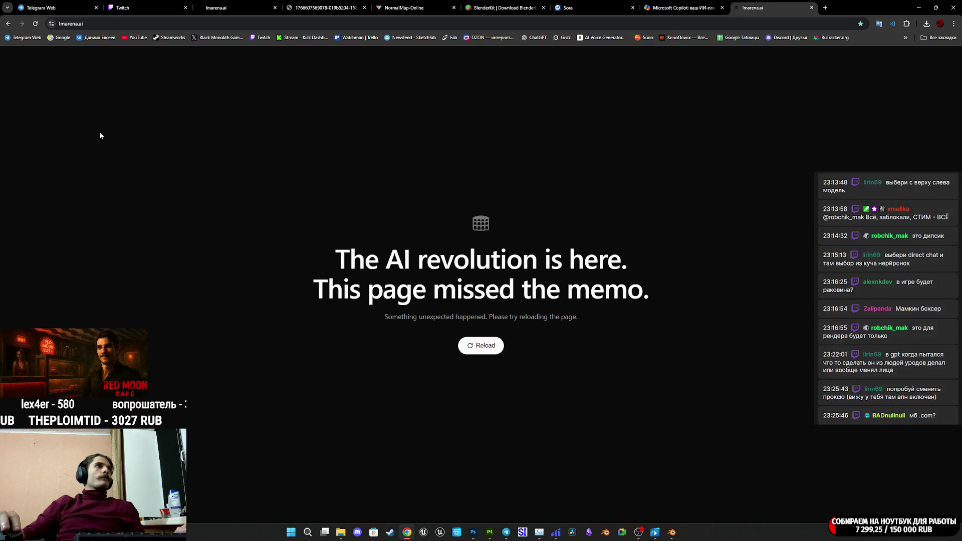
Retry loading lmarena.ai several times, then close the failing tab
{"action": "left_click", "coordinate": [483, 346]}
{"action": "double_click", "coordinate": [484, 347]}
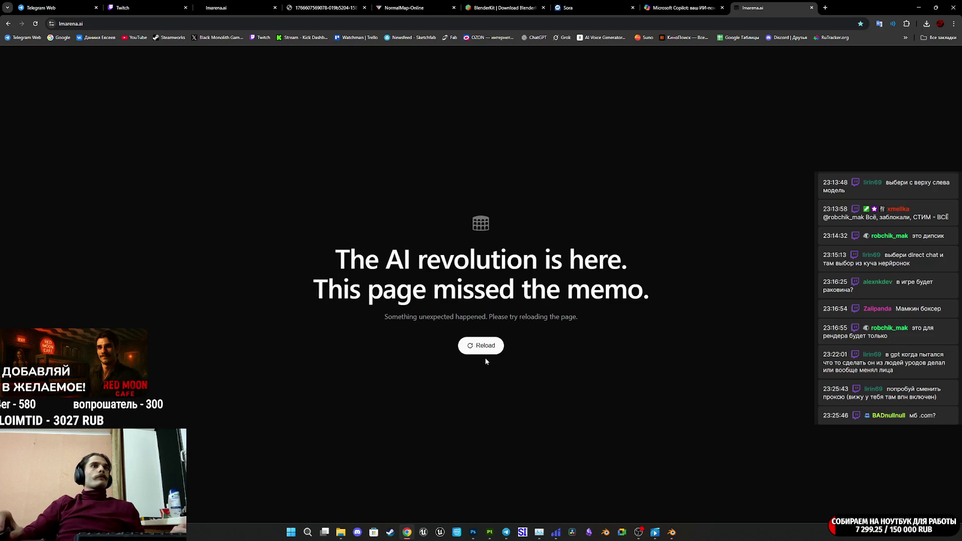
{"action": "left_click", "coordinate": [481, 346]}
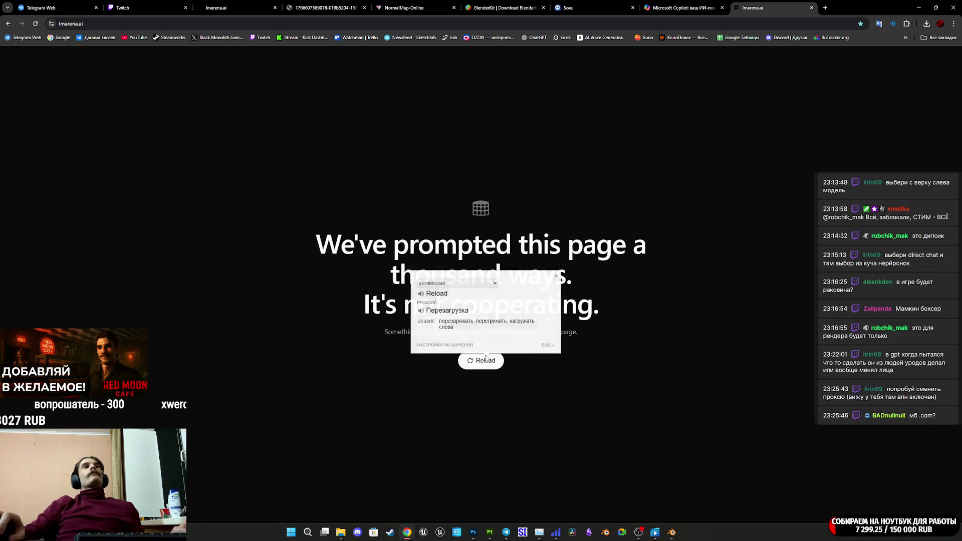
{"action": "left_click", "coordinate": [478, 361]}
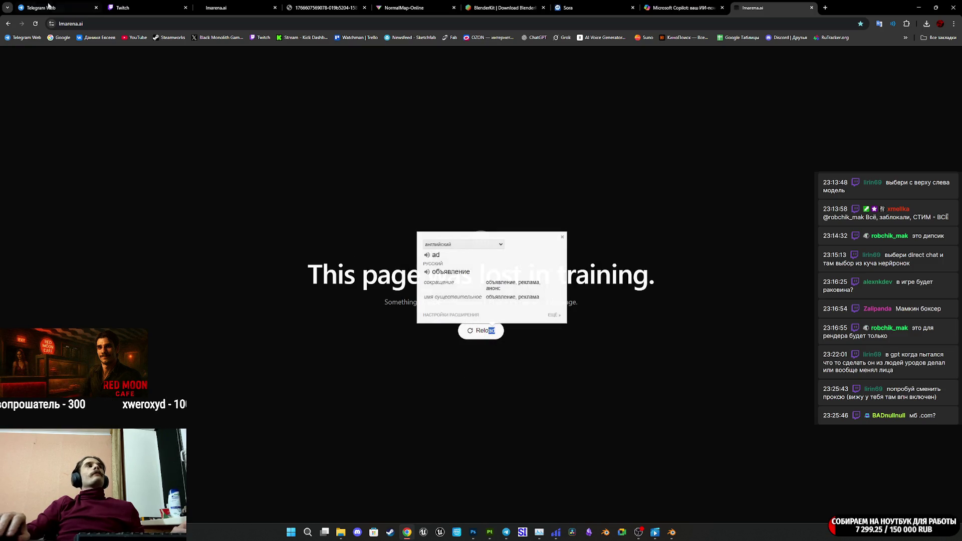
{"action": "left_click", "coordinate": [35, 24]}
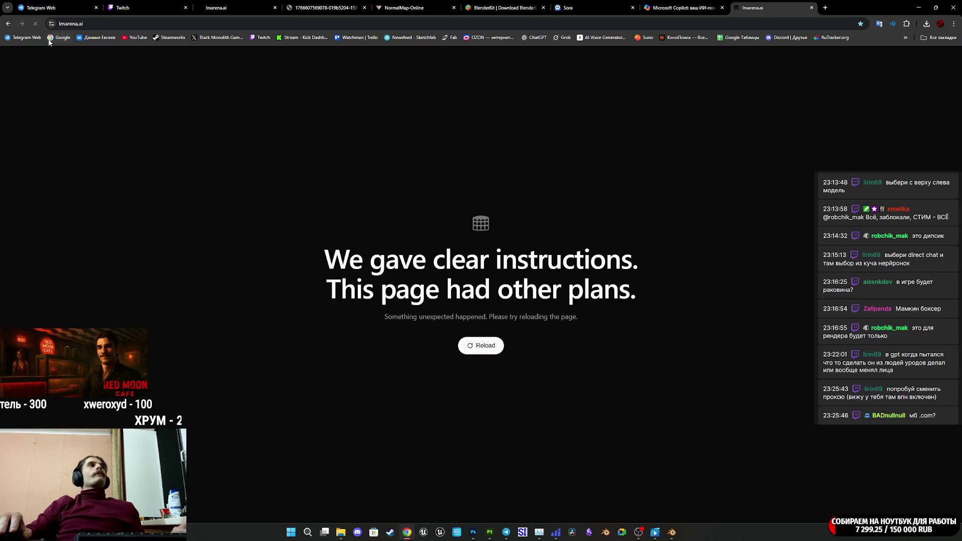
{"action": "left_click", "coordinate": [36, 24]}
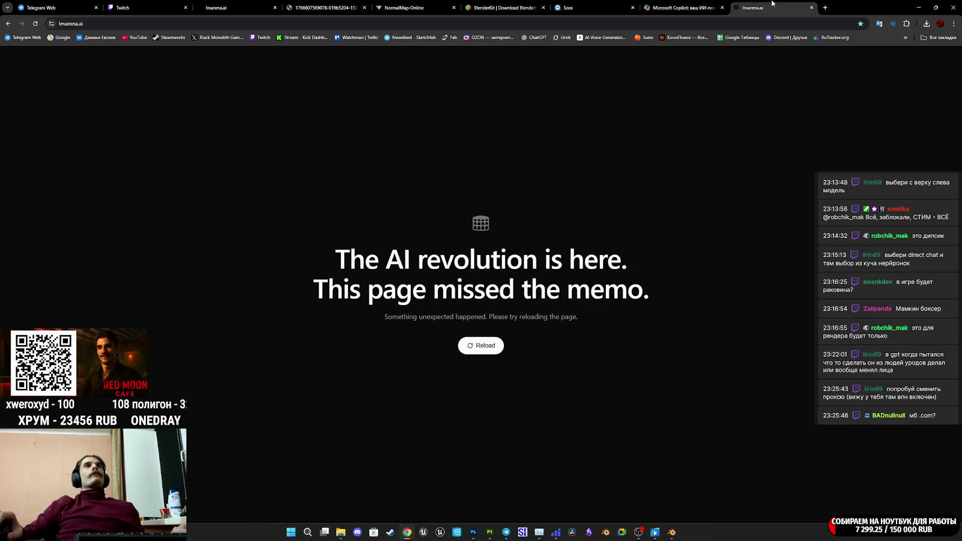
{"action": "left_click", "coordinate": [812, 8]}
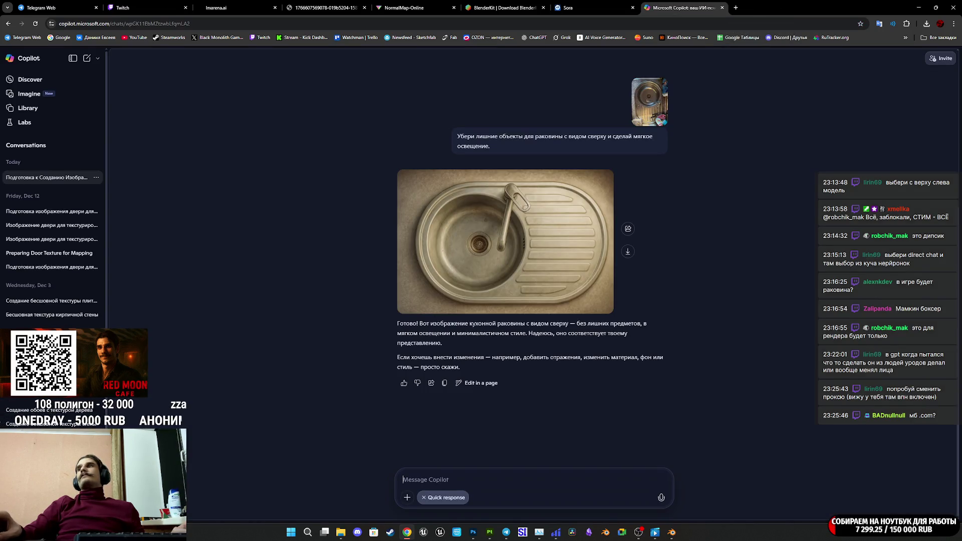
Open a new tab beside Copilot and type 'дь фкутф' into the address bar
{"action": "key", "text": "alt+Tab"}
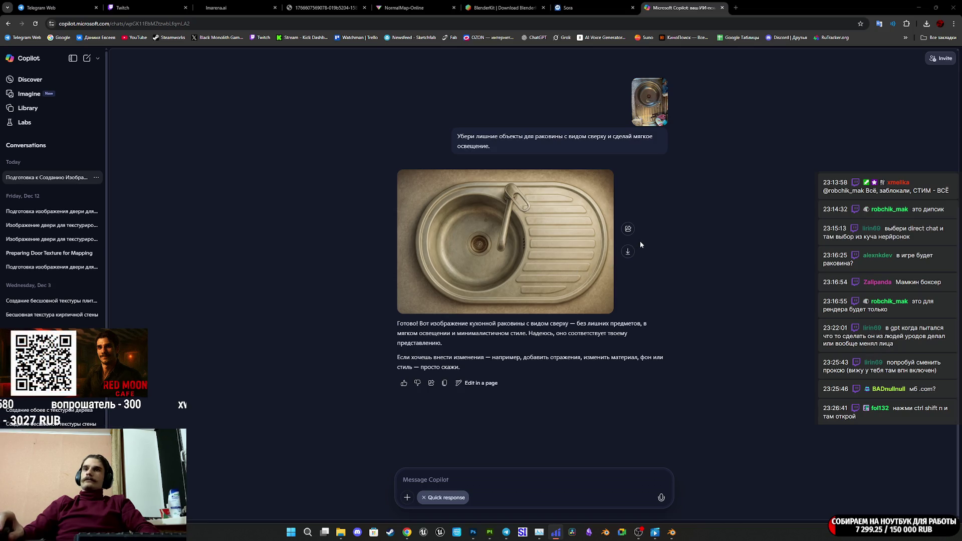
{"action": "left_click", "coordinate": [735, 8]}
{"action": "type", "text": "дь фкутф"}
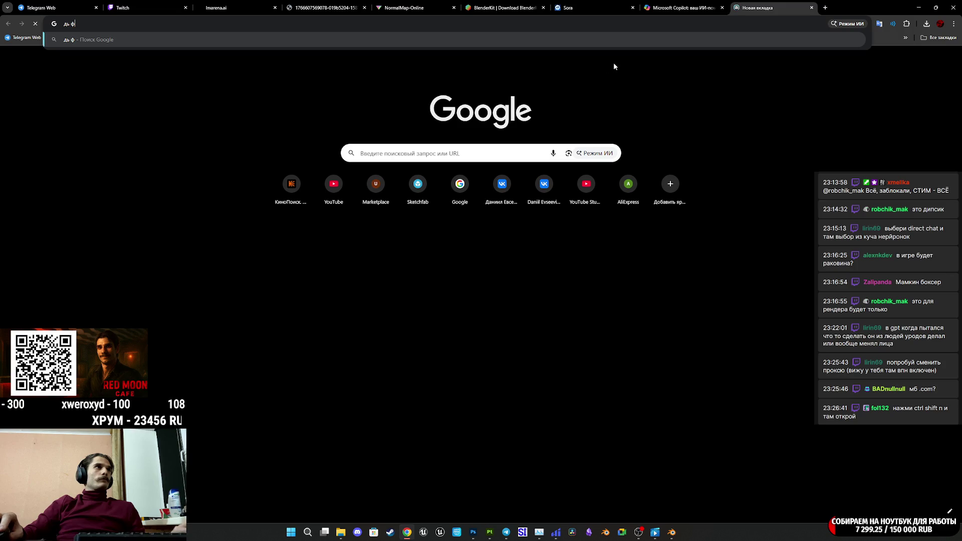
Submit the address, hit the lmarena.ai error again, and open an incognito window with Ctrl+Shift+N
{"action": "key", "text": "Return"}
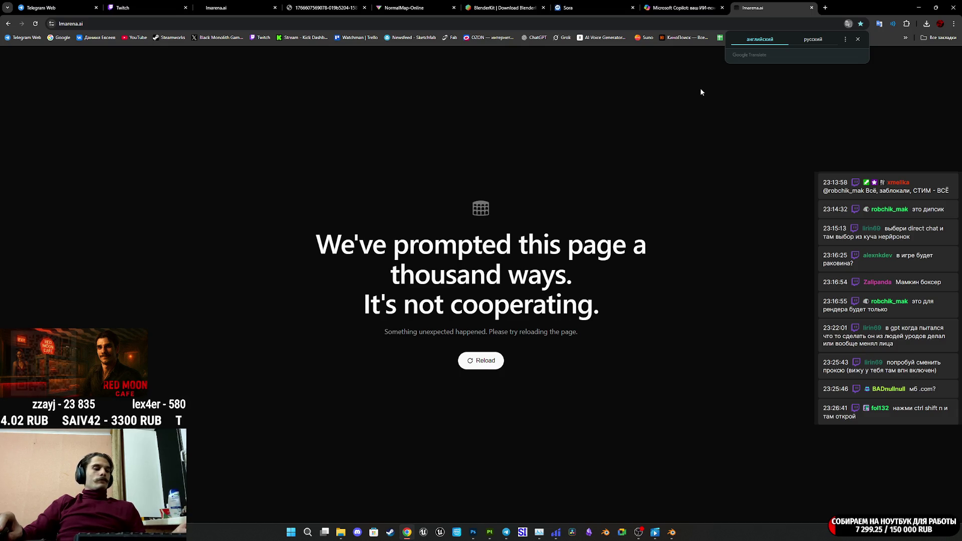
{"action": "key", "text": "ctrl+shift+n"}
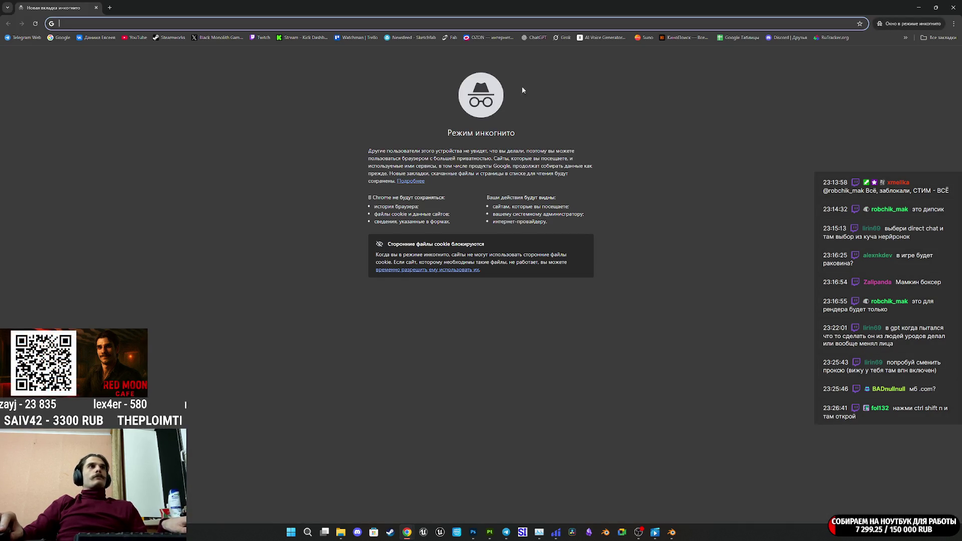
Search 'дьфкутф' in incognito, then replace the query with 'lm arena' and search again
{"action": "type", "text": "дь"}
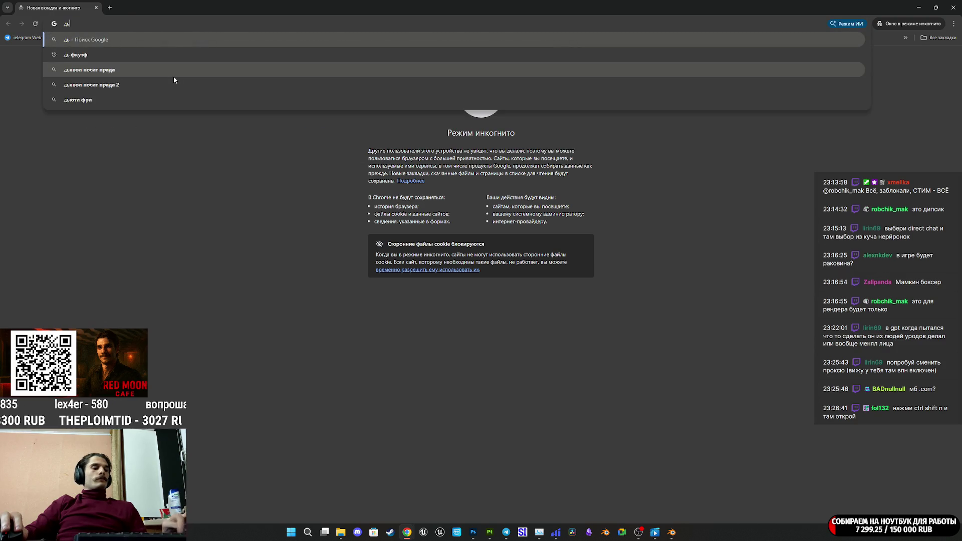
{"action": "type", "text": "фкутф"}
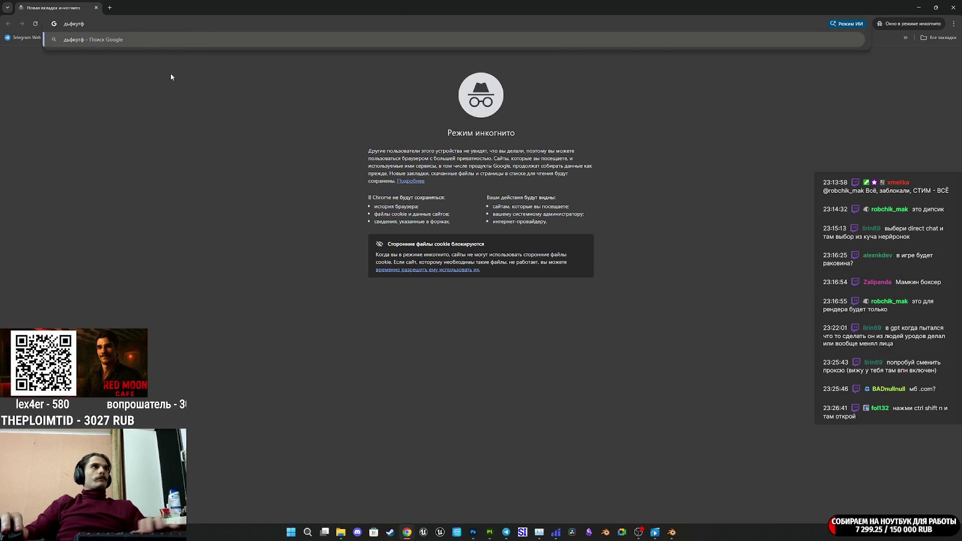
{"action": "key", "text": "Return"}
{"action": "double_click", "coordinate": [99, 64]}
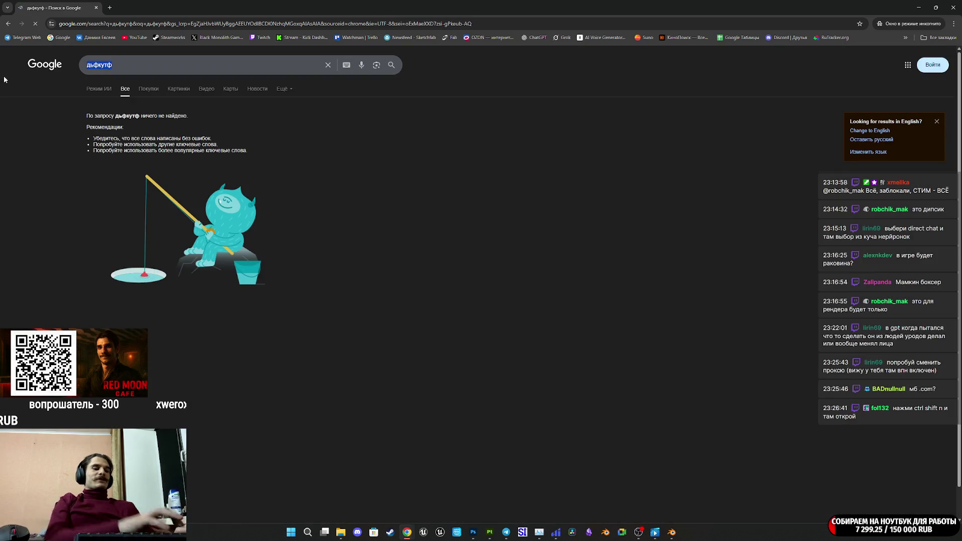
{"action": "type", "text": "lm ai"}
{"action": "key", "text": "BackSpace"}
{"action": "type", "text": "rena"}
{"action": "key", "text": "Return"}
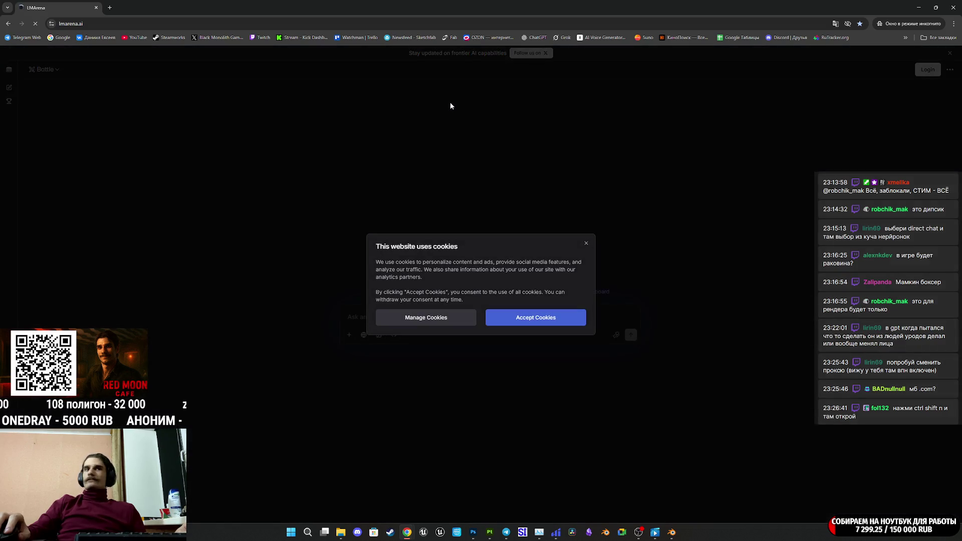
Close the LMArena cookie dialog and click Accept Cookies after reloading the page
{"action": "left_click", "coordinate": [585, 244]}
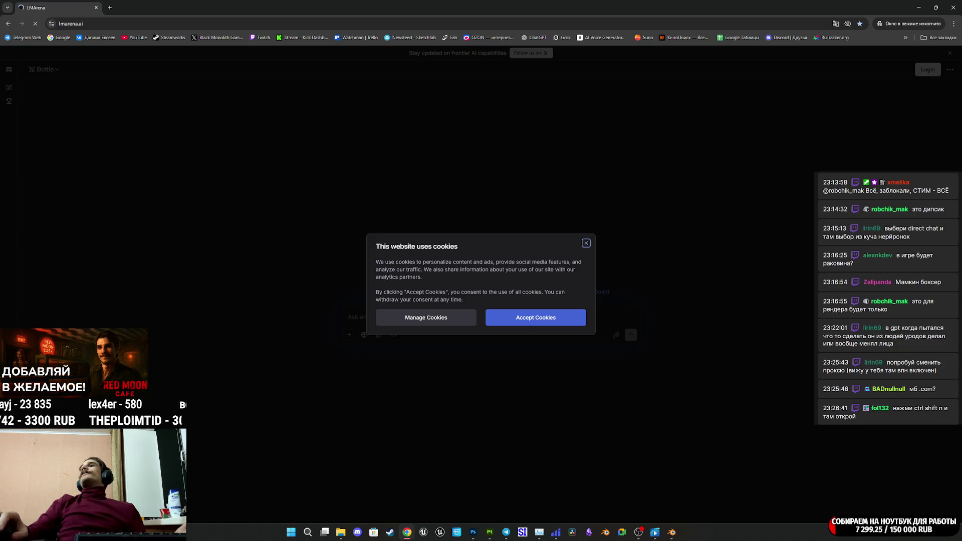
{"action": "key", "text": "alt+Tab"}
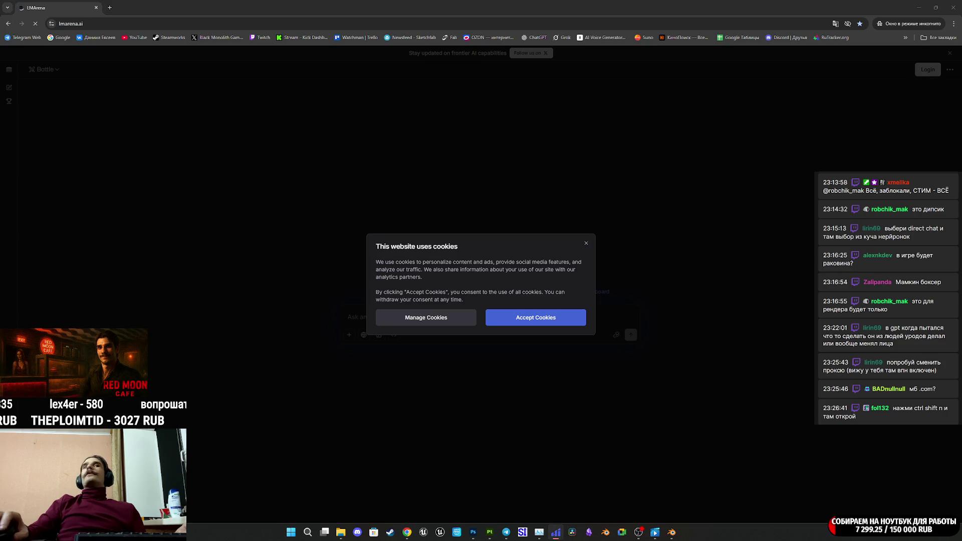
{"action": "left_click", "coordinate": [586, 245]}
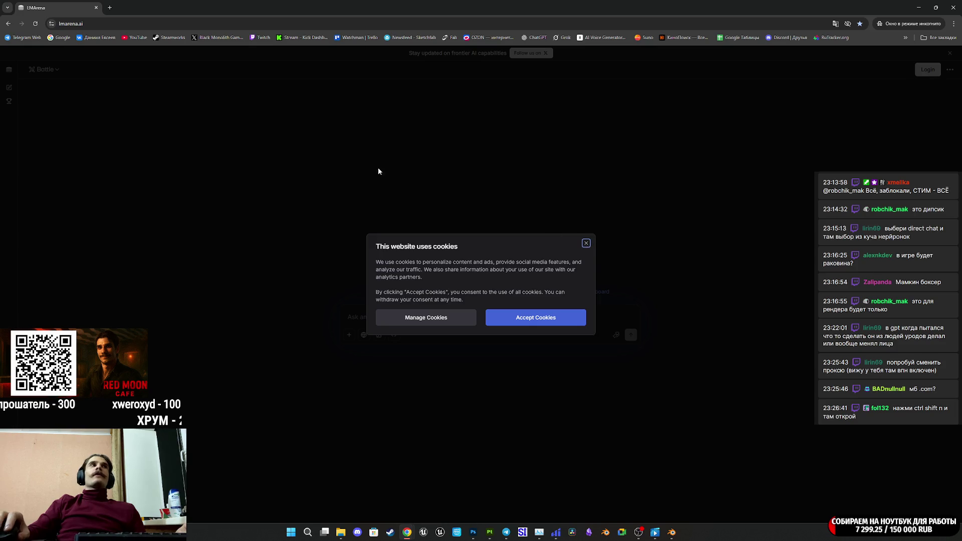
{"action": "left_click", "coordinate": [35, 24]}
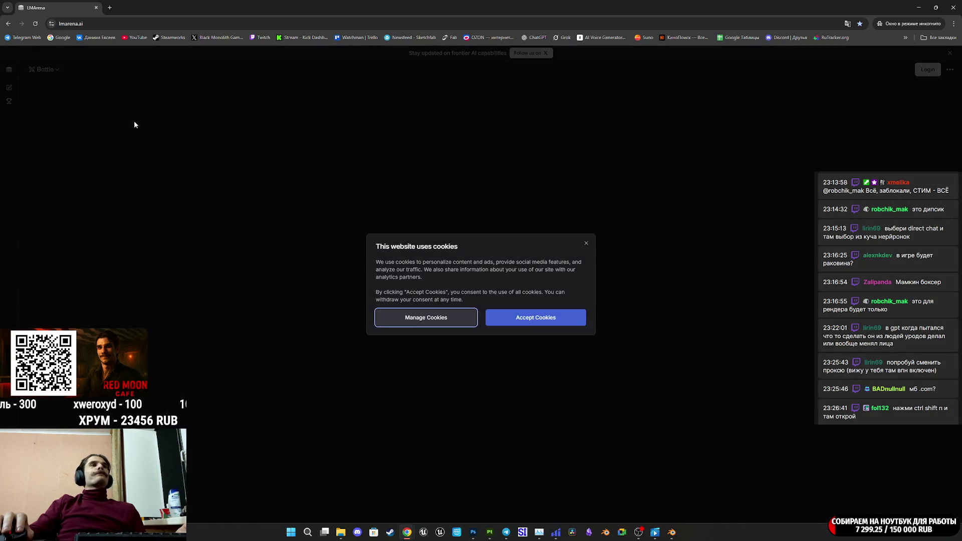
{"action": "left_click", "coordinate": [536, 315]}
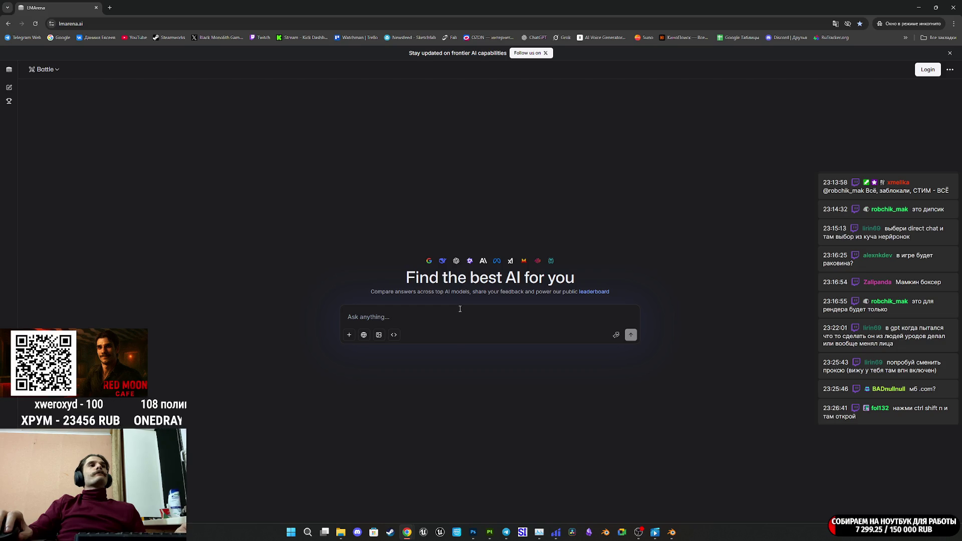
Paste the remove-objects prompt and drag the sink photo from its tab into the prompt box
{"action": "type", "text": "Убери объекты в верхнем правом углу изображения"}
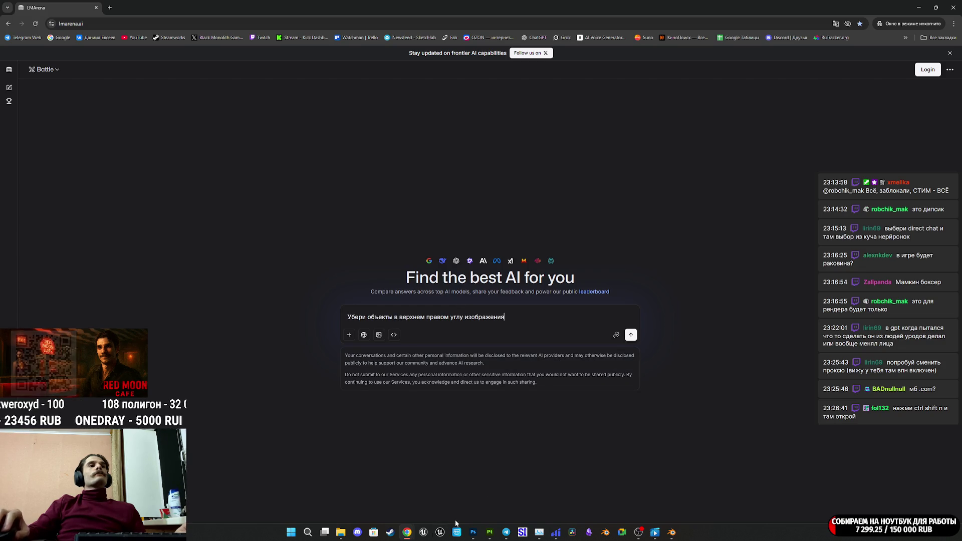
{"action": "mouse_move", "coordinate": [408, 537]}
{"action": "left_click", "coordinate": [397, 495]}
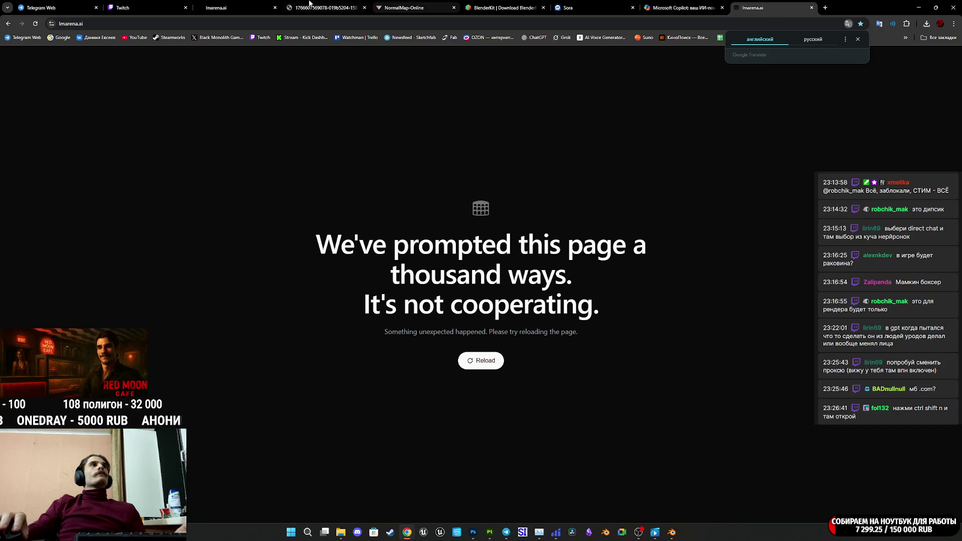
{"action": "left_click", "coordinate": [326, 8]}
{"action": "mouse_move", "coordinate": [453, 281]}
{"action": "left_mouse_down"}
{"action": "mouse_move", "coordinate": [502, 354]}
{"action": "mouse_move", "coordinate": [493, 396]}
{"action": "mouse_move", "coordinate": [407, 532]}
{"action": "mouse_move", "coordinate": [454, 523]}
{"action": "mouse_move", "coordinate": [448, 496]}
{"action": "mouse_move", "coordinate": [434, 496]}
{"action": "mouse_move", "coordinate": [489, 332]}
{"action": "left_mouse_up"}
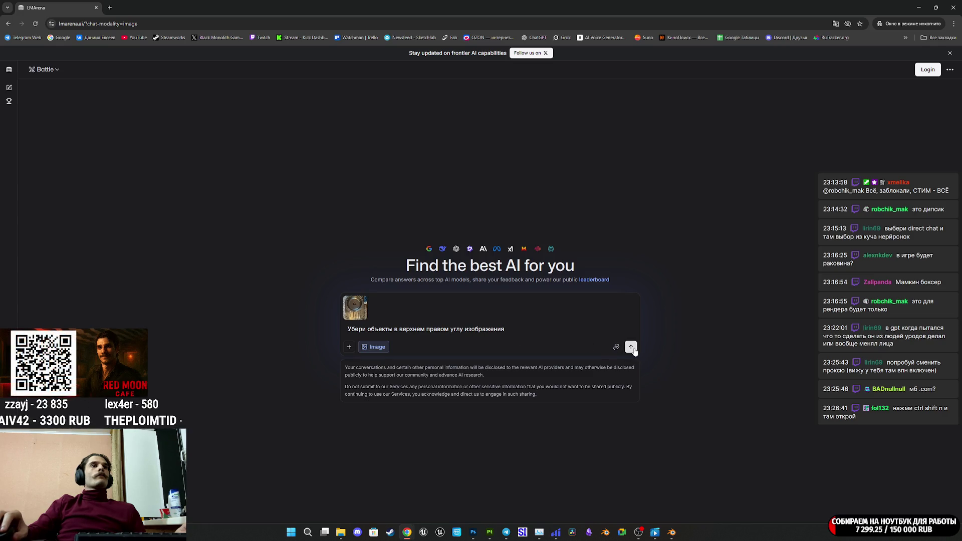
Change the chat mode from Battle to Side by Side comparison
{"action": "left_click", "coordinate": [56, 70]}
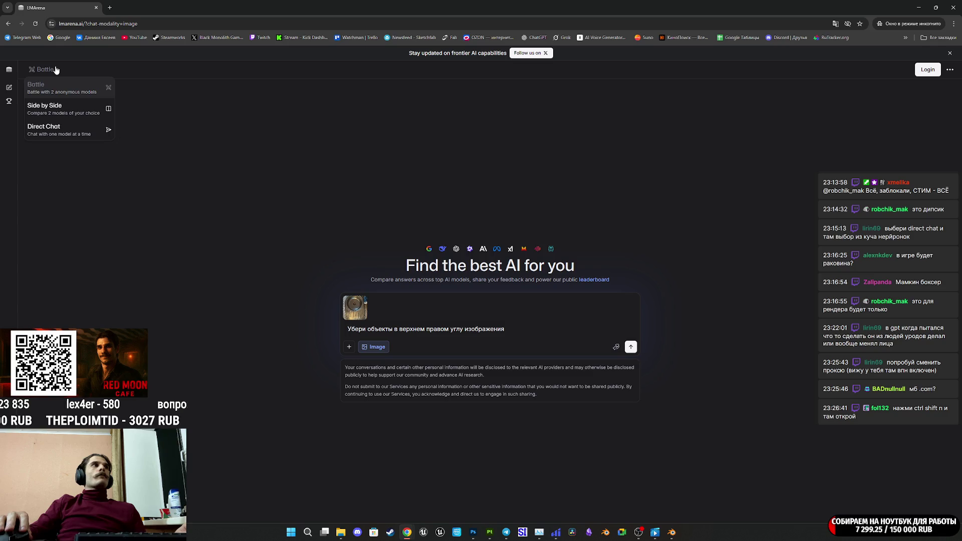
{"action": "left_click", "coordinate": [275, 142]}
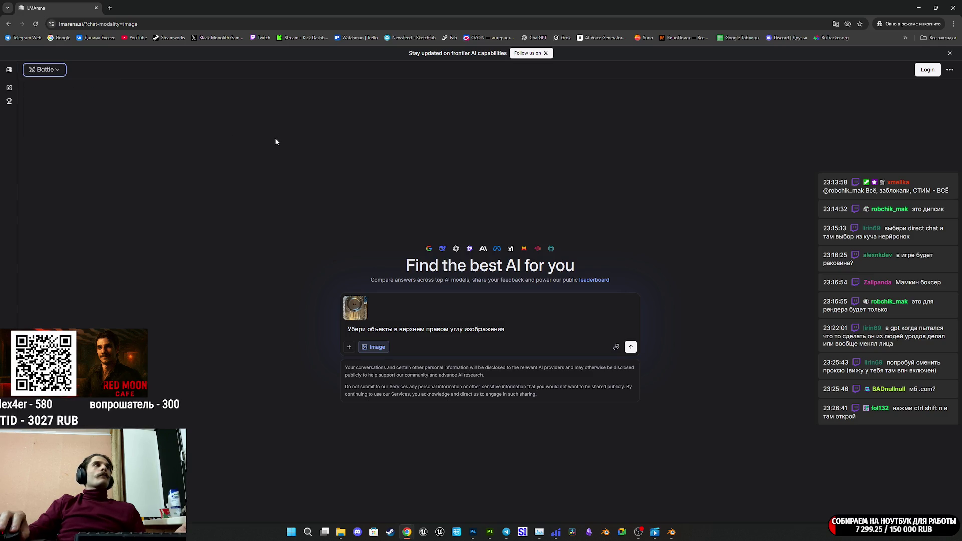
{"action": "left_click", "coordinate": [44, 69]}
{"action": "left_click", "coordinate": [105, 111]}
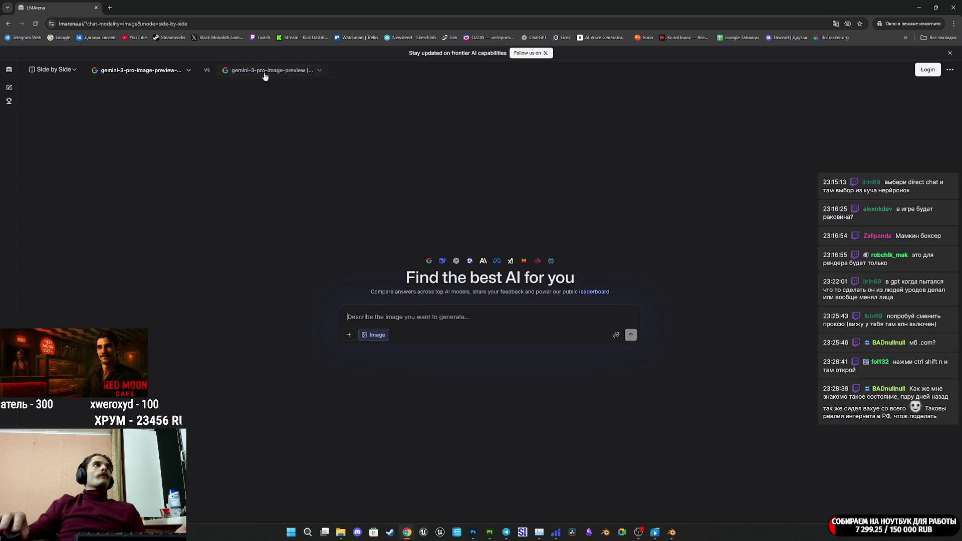
Send the prompt 'Убери объекты в верхнем правом углу изображения' with the sink photo attached, accepting the terms
{"action": "type", "text": "Убери объекты в верхнем правом углу изображения"}
{"action": "mouse_move", "coordinate": [407, 531]}
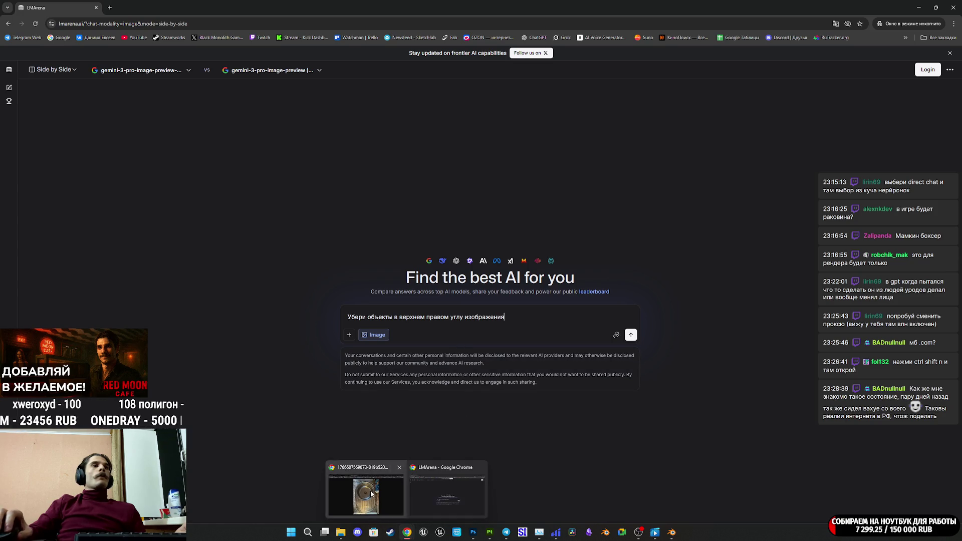
{"action": "left_click", "coordinate": [371, 493]}
{"action": "mouse_move", "coordinate": [411, 538]}
{"action": "left_mouse_down"}
{"action": "mouse_move", "coordinate": [426, 496]}
{"action": "mouse_move", "coordinate": [443, 481]}
{"action": "mouse_move", "coordinate": [470, 311]}
{"action": "left_mouse_up"}
{"action": "left_click", "coordinate": [630, 348]}
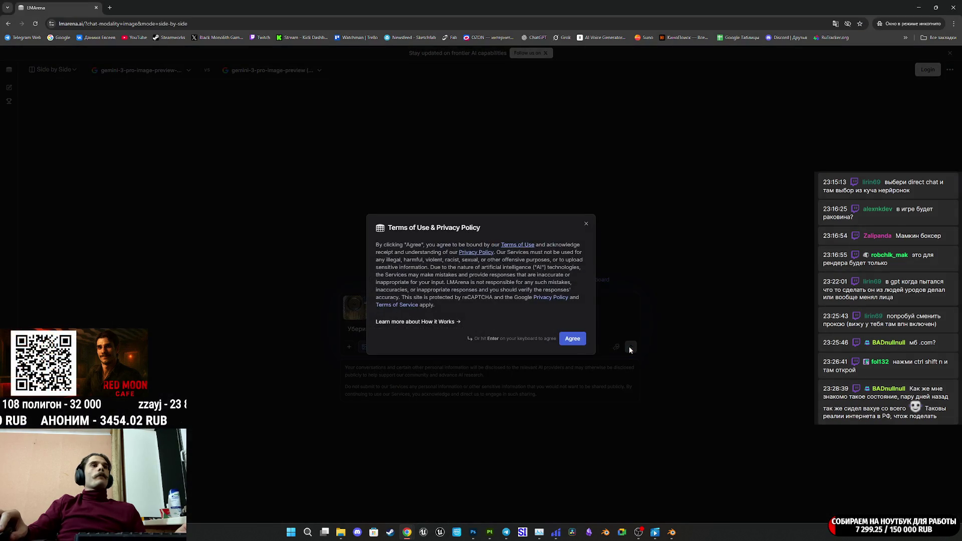
{"action": "left_click", "coordinate": [581, 339]}
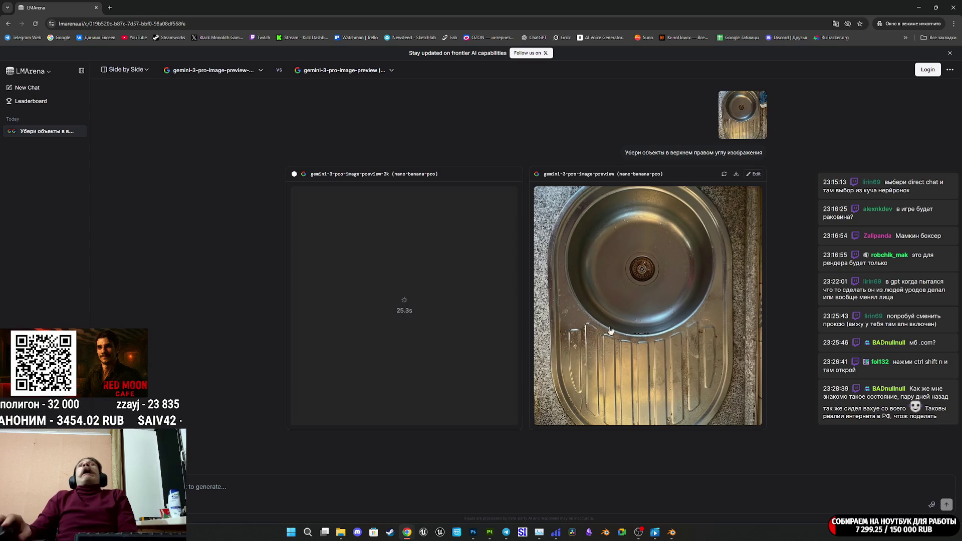
Enlarge the left and right sink results to compare them
{"action": "mouse_move", "coordinate": [341, 532]}
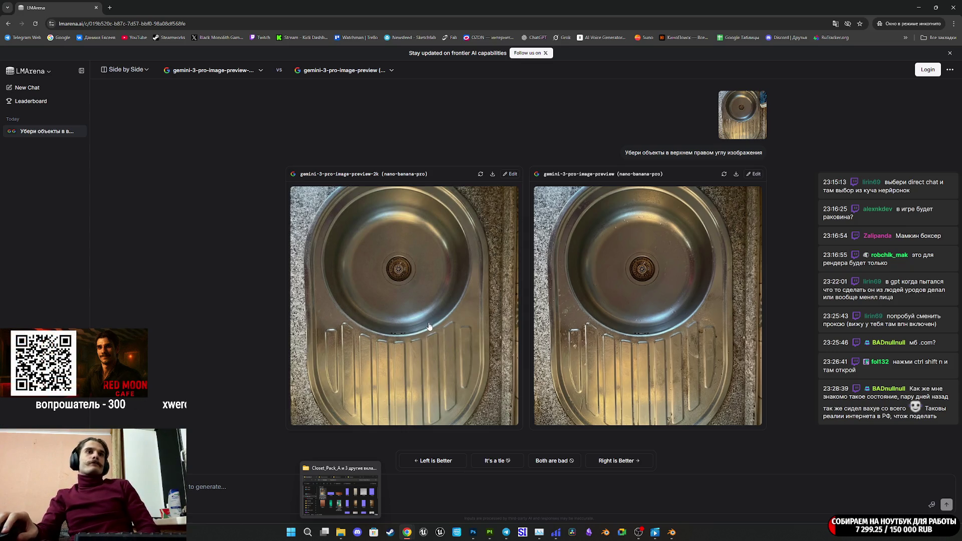
{"action": "left_click", "coordinate": [429, 326]}
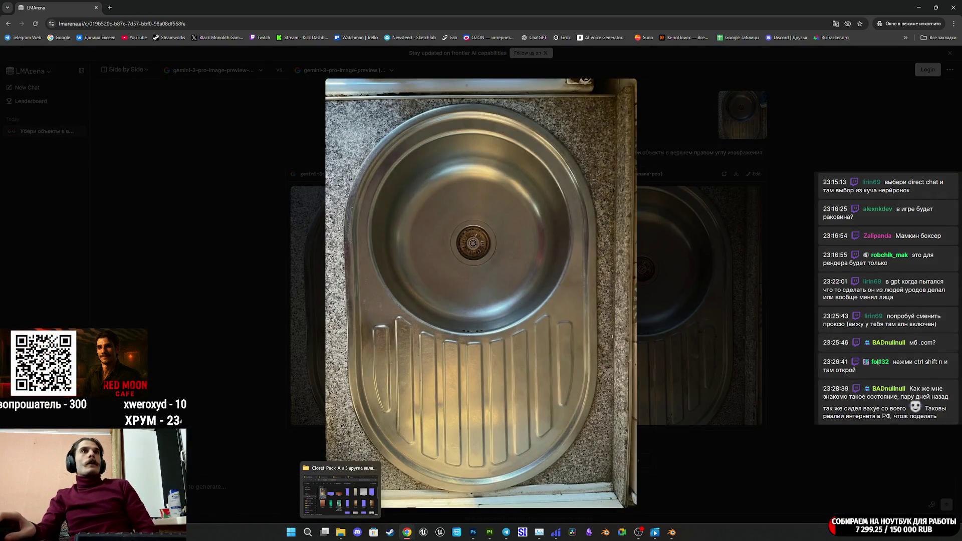
{"action": "key", "text": "Escape"}
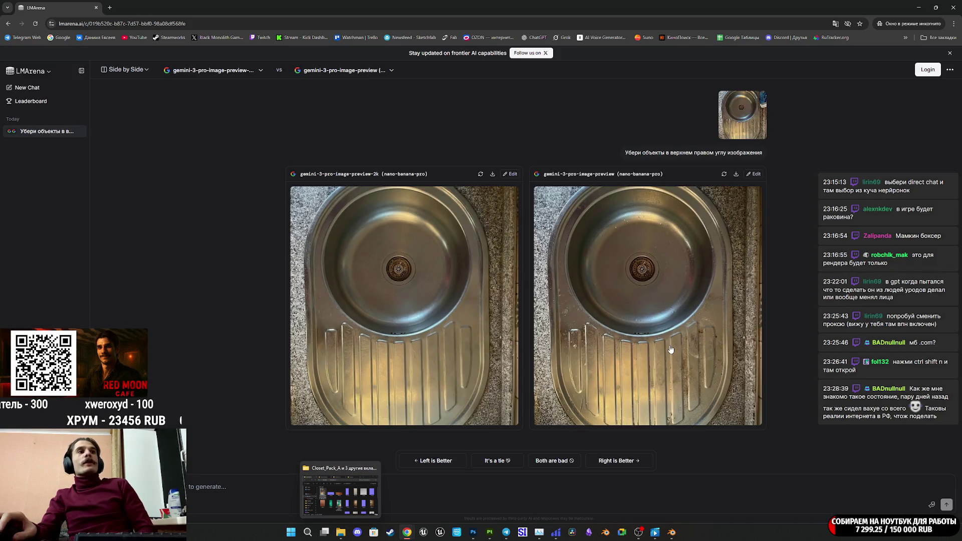
{"action": "left_click", "coordinate": [669, 345]}
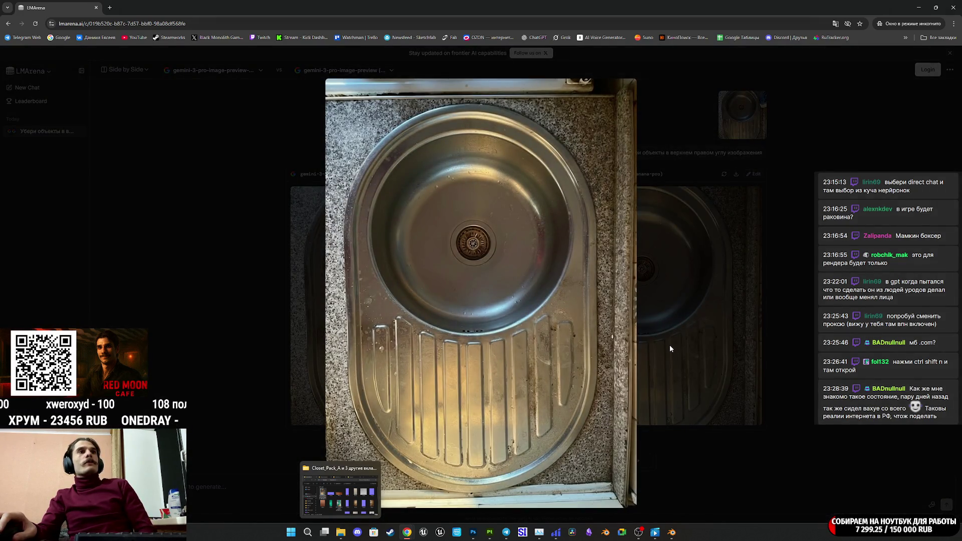
{"action": "left_click", "coordinate": [670, 345]}
{"action": "left_click", "coordinate": [387, 313]}
{"action": "left_click", "coordinate": [720, 306]}
{"action": "left_click", "coordinate": [676, 306]}
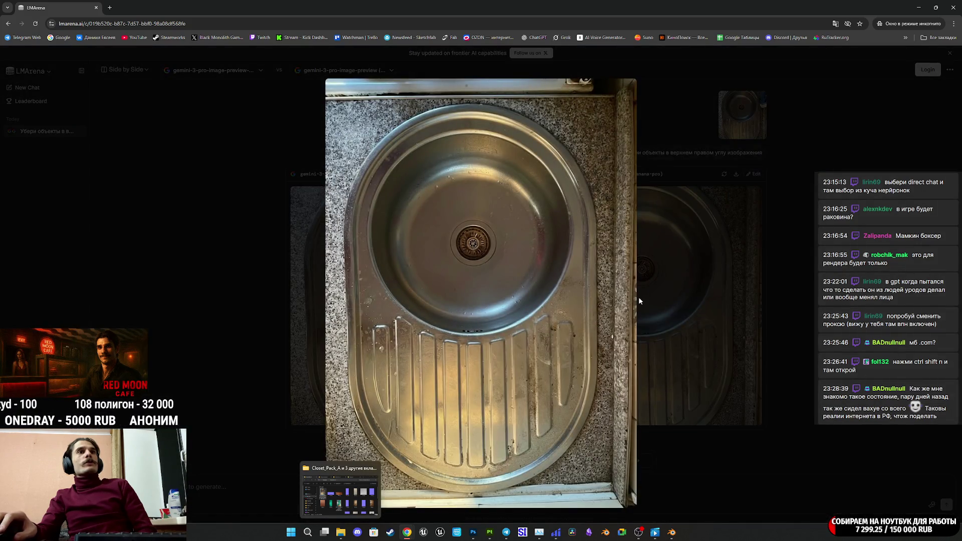
Save the enlarged right sink image as a PNG in Closet_Pack_A, then bring Photoshop forward
{"action": "right_click", "coordinate": [533, 350]}
{"action": "left_click", "coordinate": [570, 367]}
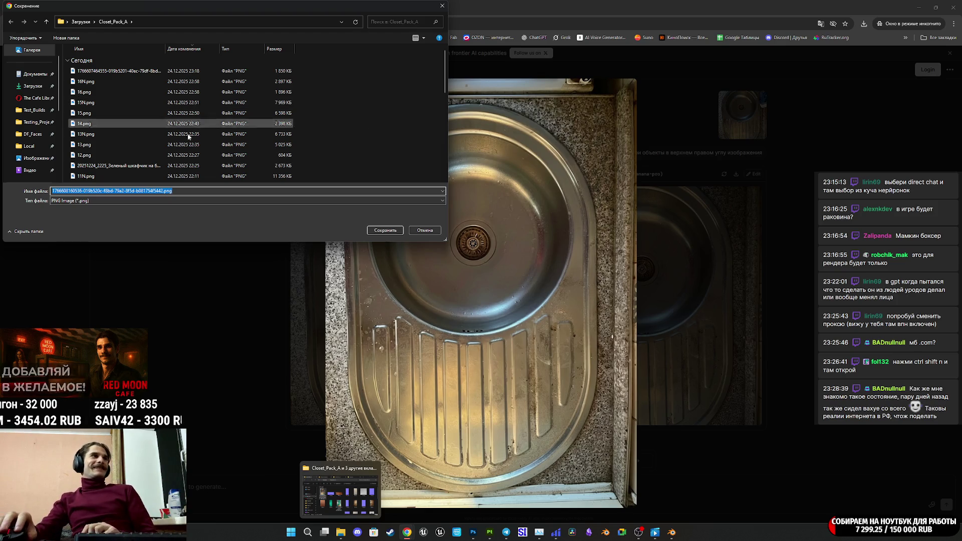
{"action": "left_click", "coordinate": [371, 230]}
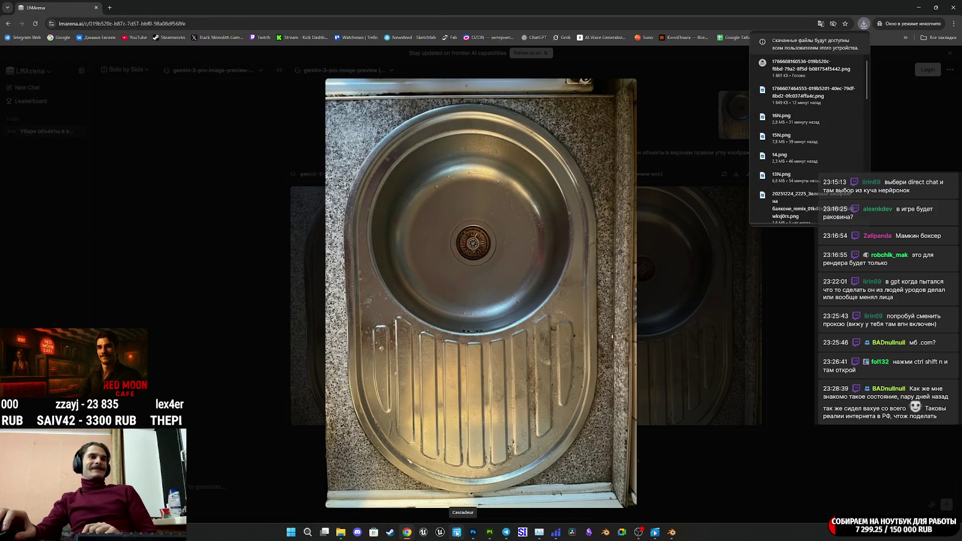
{"action": "left_click", "coordinate": [473, 533]}
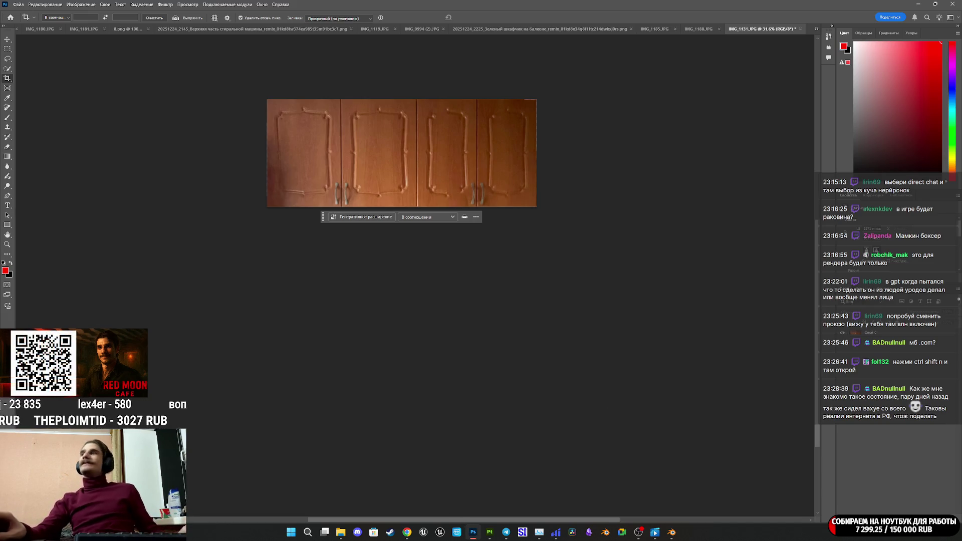
Open the sink PNG, dismiss the missing-profile warning, and unlock Background into Layer 0
{"action": "left_click", "coordinate": [341, 532]}
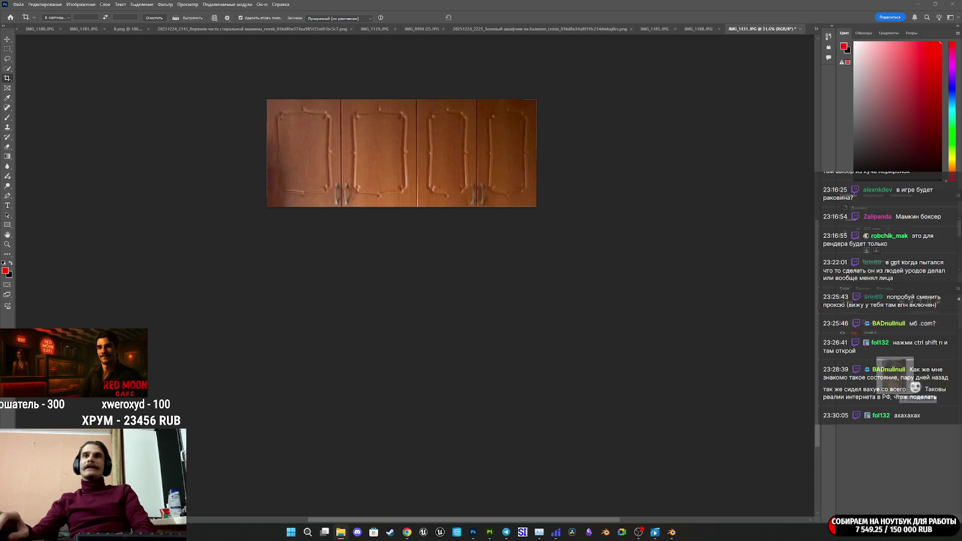
{"action": "left_click", "coordinate": [539, 222]}
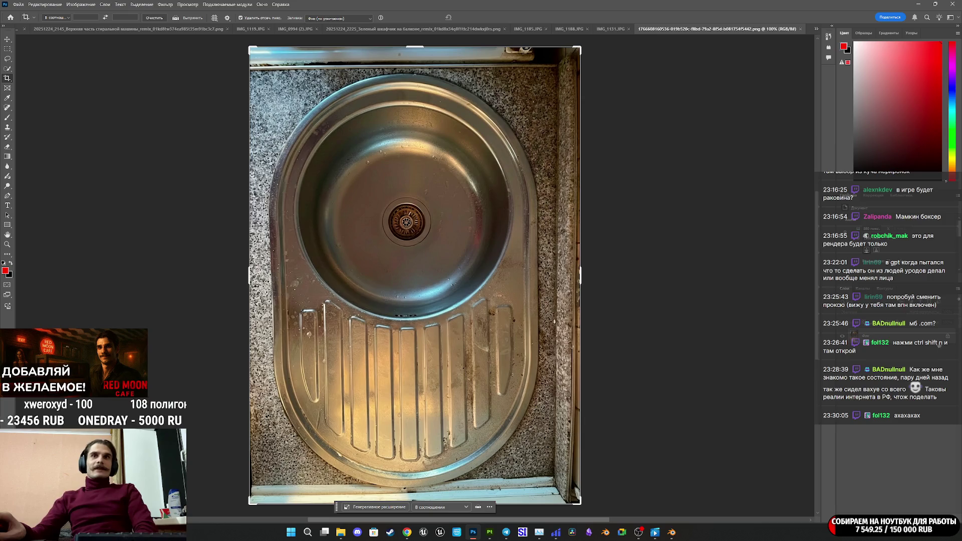
{"action": "left_click", "coordinate": [947, 338]}
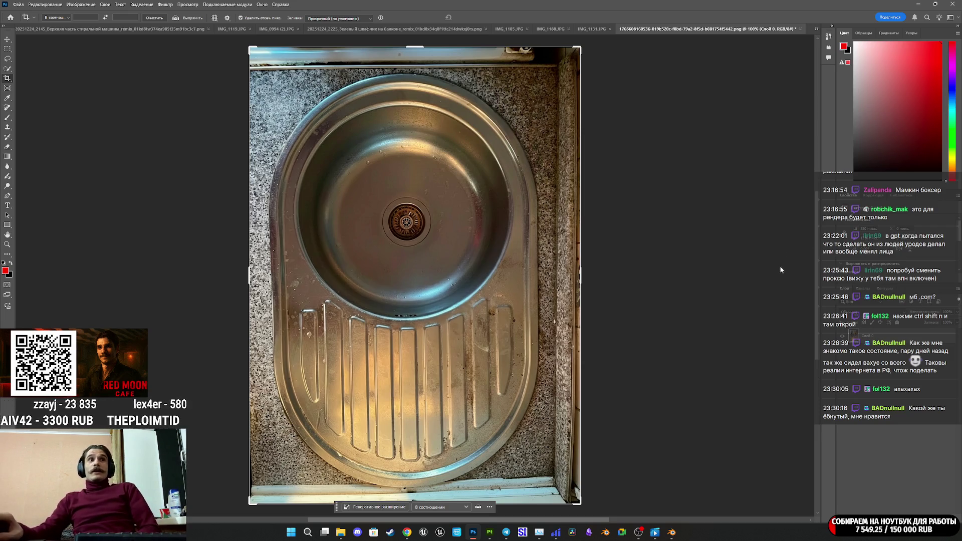
{"action": "left_click", "coordinate": [7, 39]}
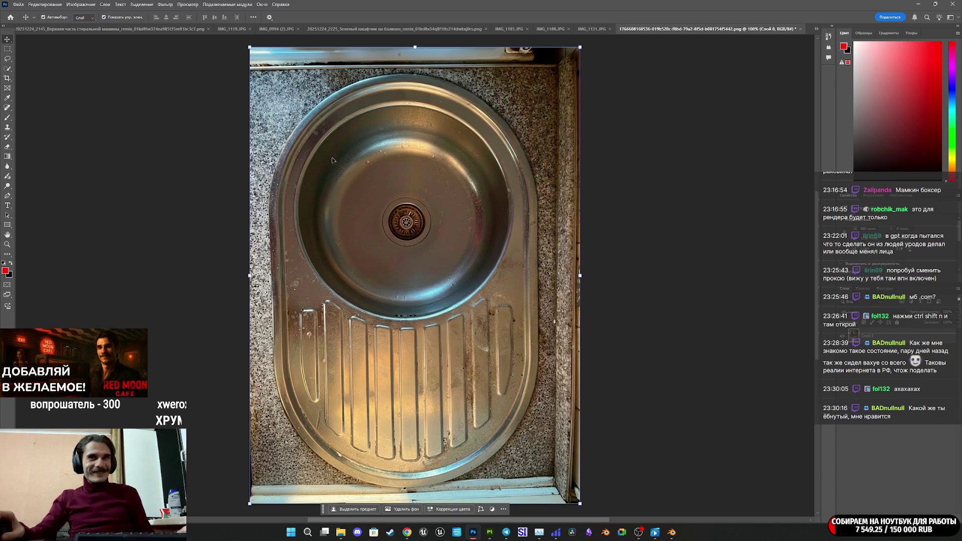
Perspective-warp the sink photo with a full-image plane, auto-level it, and commit the warp
{"action": "left_click", "coordinate": [49, 5]}
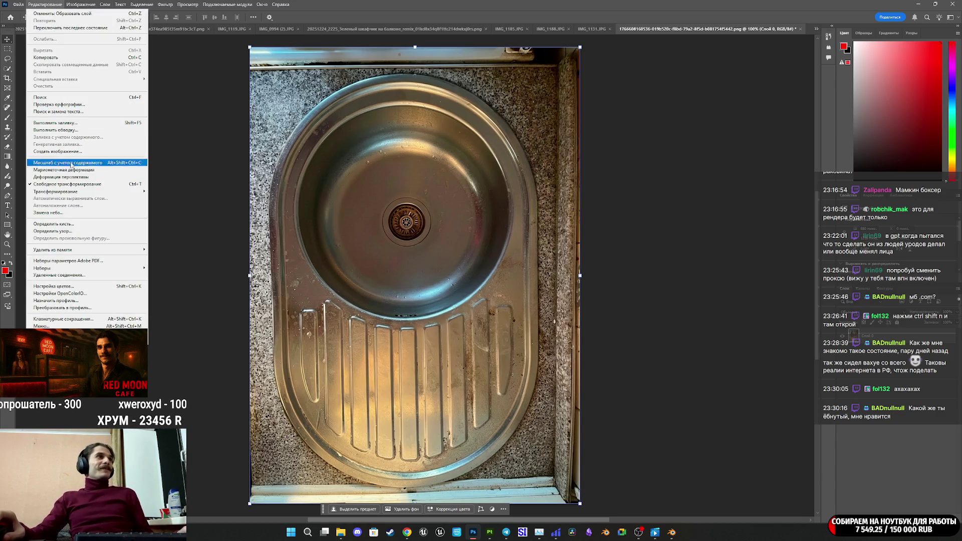
{"action": "left_click", "coordinate": [76, 177]}
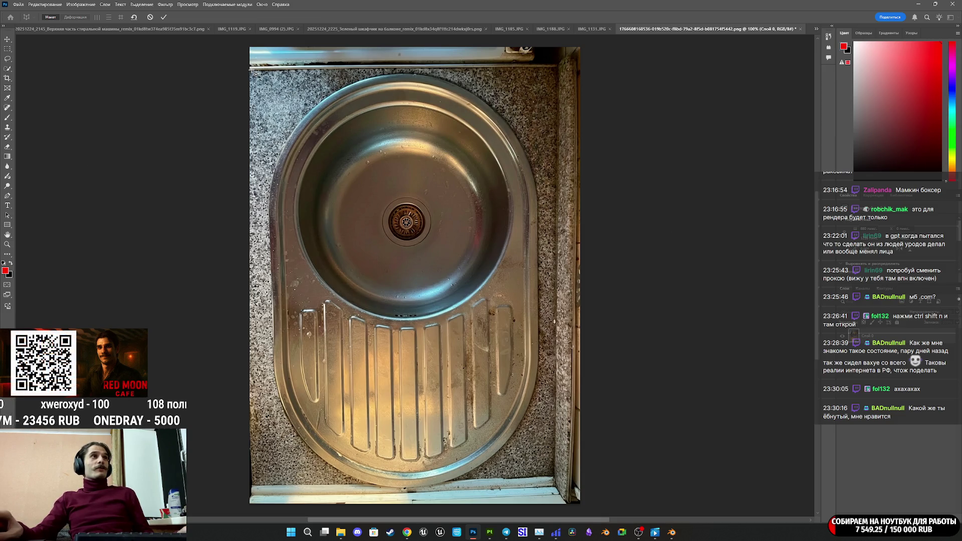
{"action": "mouse_move", "coordinate": [250, 68]}
{"action": "left_mouse_down"}
{"action": "mouse_move", "coordinate": [440, 253]}
{"action": "mouse_move", "coordinate": [554, 408]}
{"action": "mouse_move", "coordinate": [554, 486]}
{"action": "left_mouse_up"}
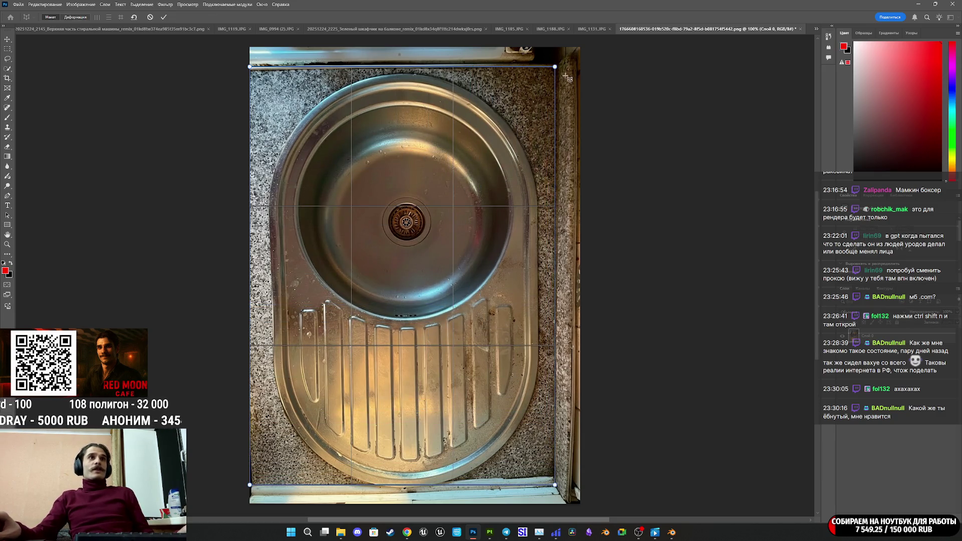
{"action": "left_click_drag", "start_coordinate": [556, 69], "coordinate": [555, 66]}
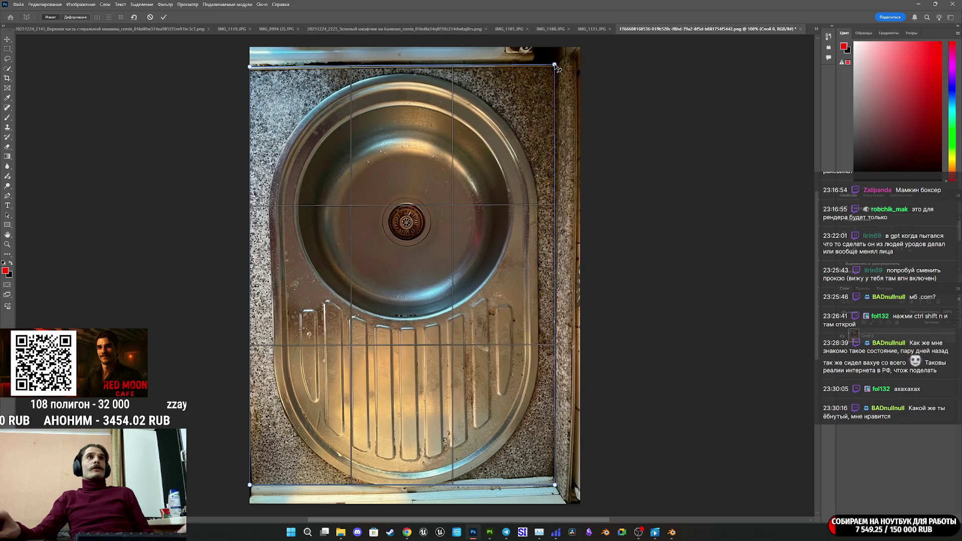
{"action": "left_click_drag", "start_coordinate": [251, 68], "coordinate": [252, 68]}
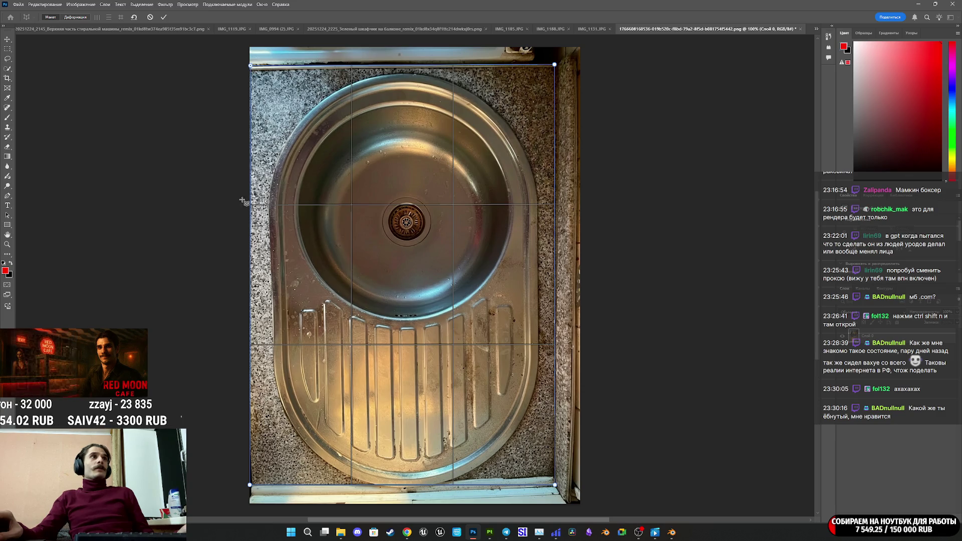
{"action": "left_click_drag", "start_coordinate": [251, 488], "coordinate": [254, 498]}
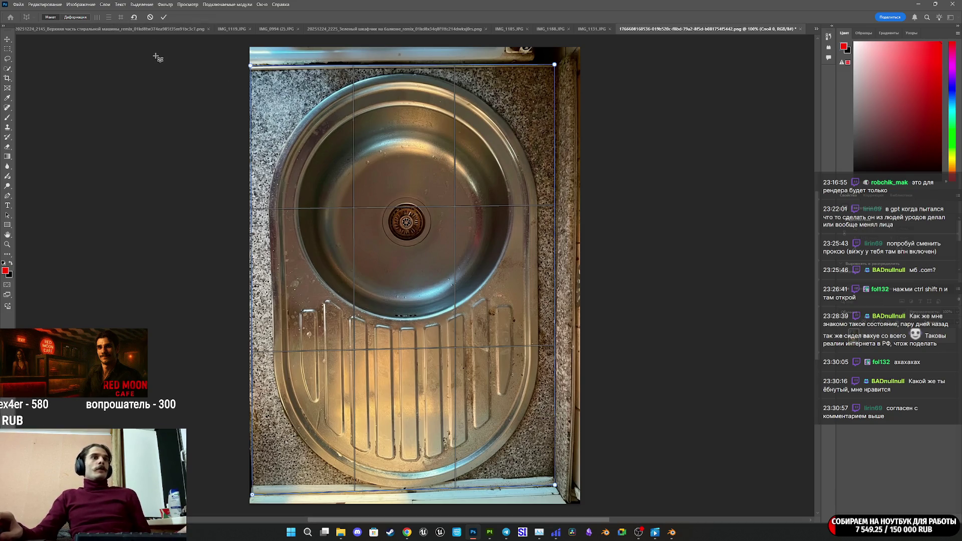
{"action": "left_click", "coordinate": [111, 18]}
{"action": "left_click", "coordinate": [122, 18]}
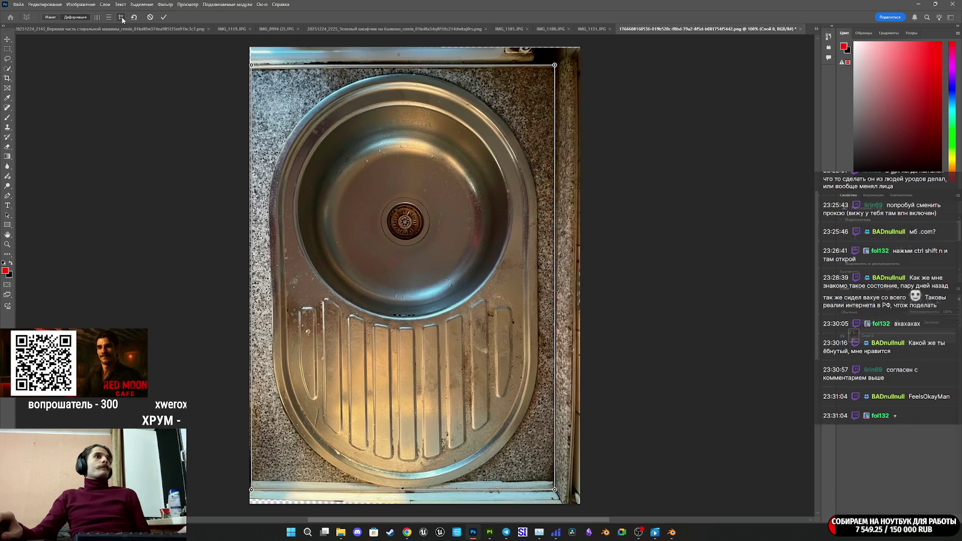
{"action": "left_click", "coordinate": [163, 18]}
Start a crop trimming the right, top and bottom edges of the sink photo
{"action": "key", "text": "c"}
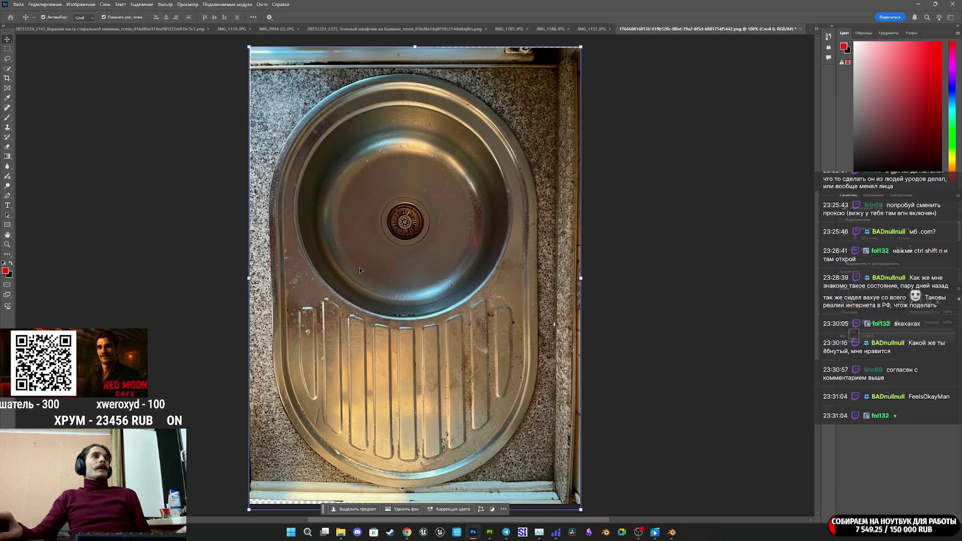
{"action": "left_click_drag", "start_coordinate": [584, 280], "coordinate": [568, 274]}
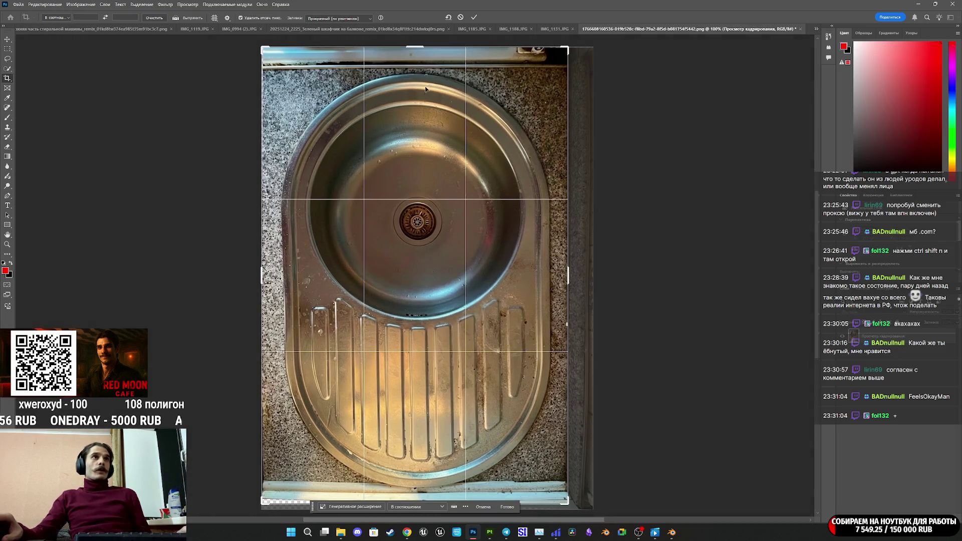
{"action": "left_click_drag", "start_coordinate": [408, 45], "coordinate": [409, 63]}
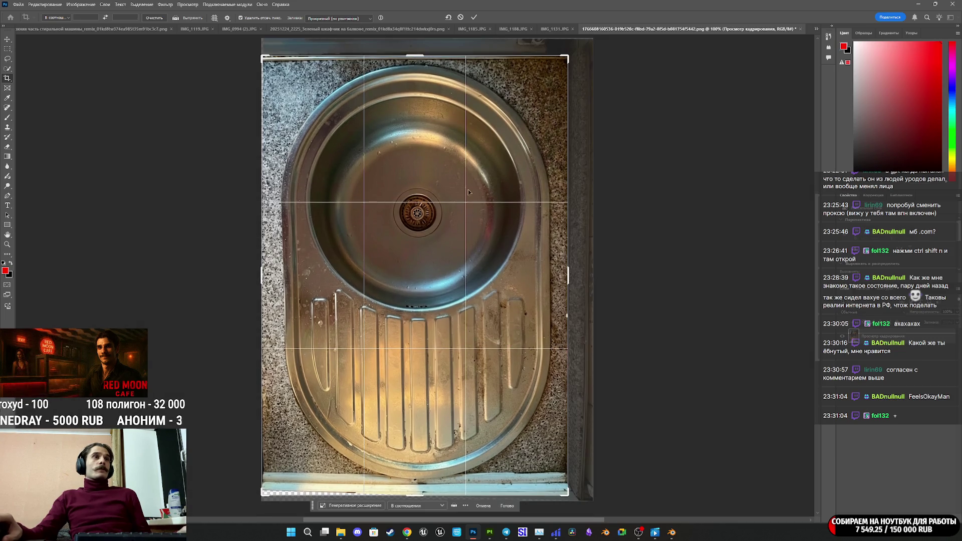
{"action": "left_click_drag", "start_coordinate": [419, 494], "coordinate": [416, 489]}
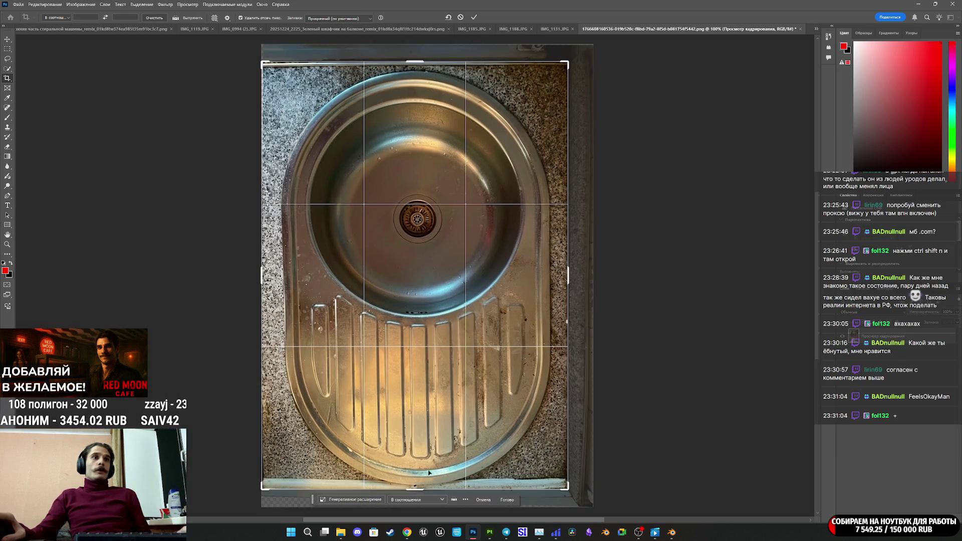
Commit the 814×1138 crop and export the sink as 17.png into Closet_Pack_A
{"action": "left_click", "coordinate": [474, 18]}
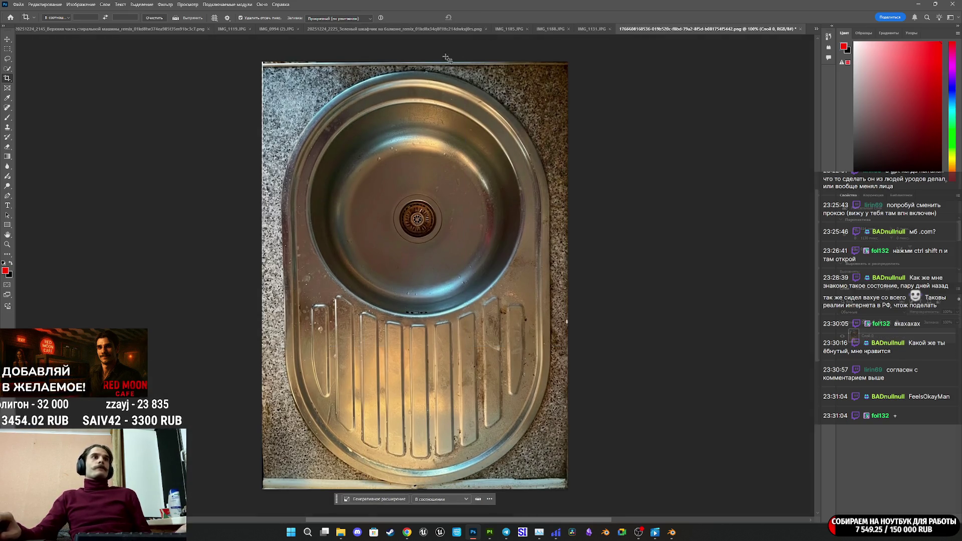
{"action": "left_click", "coordinate": [22, 7]}
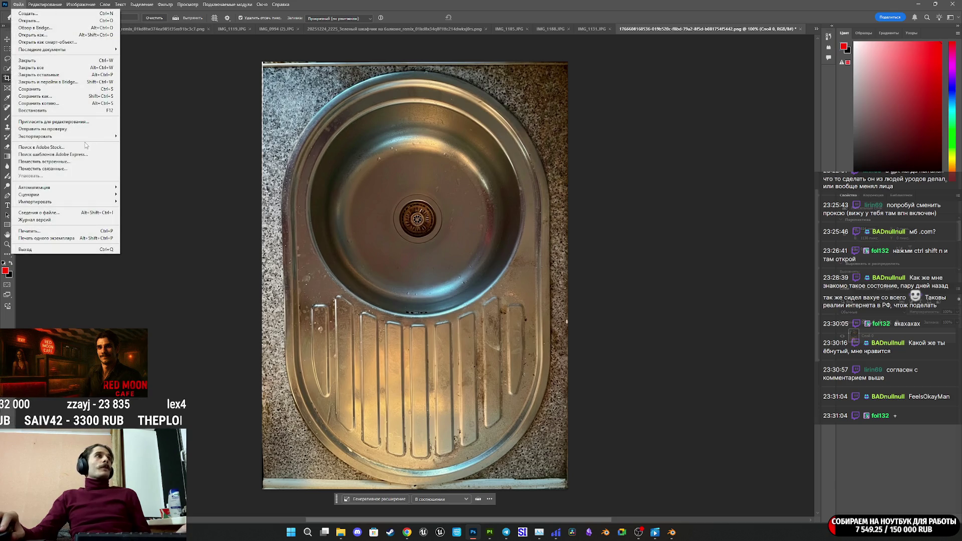
{"action": "mouse_move", "coordinate": [60, 136]}
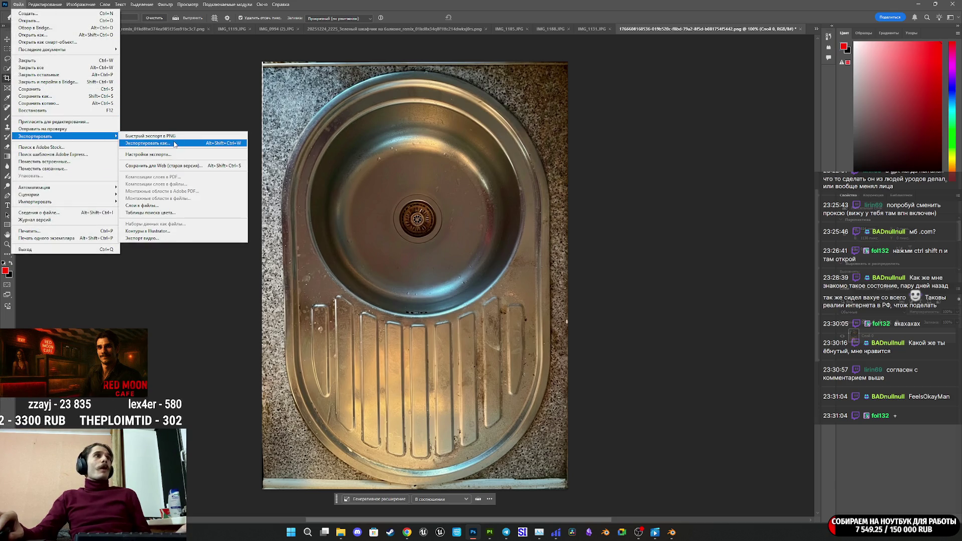
{"action": "left_click", "coordinate": [148, 144]}
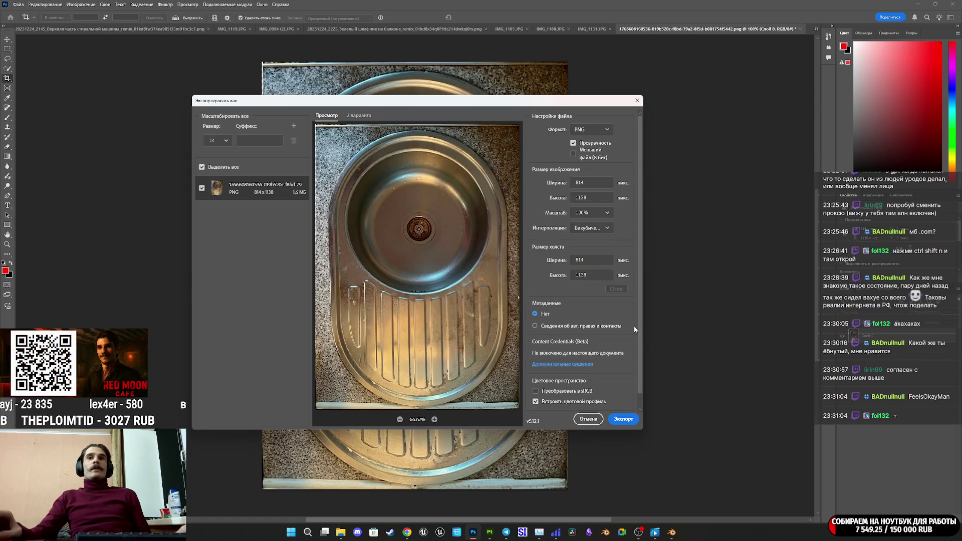
{"action": "left_click", "coordinate": [623, 419]}
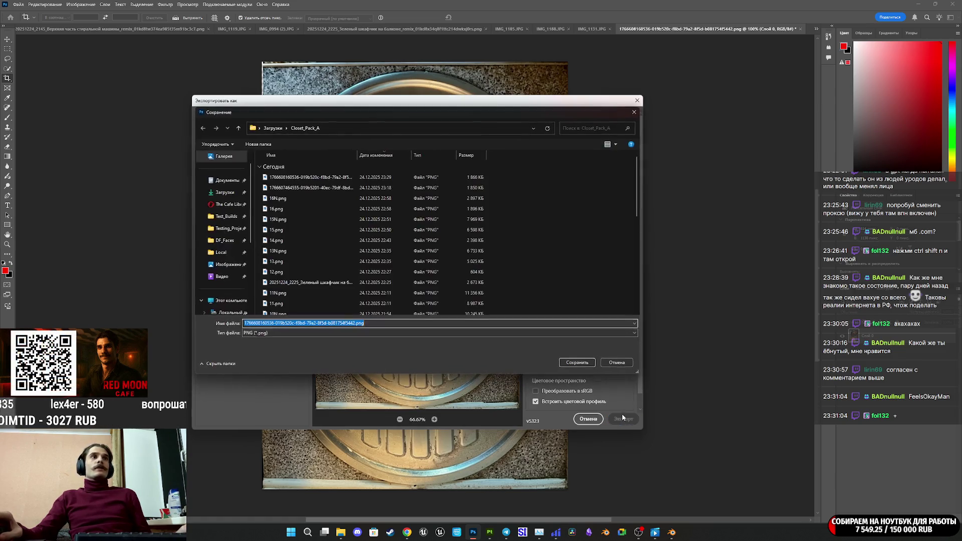
{"action": "type", "text": "17"}
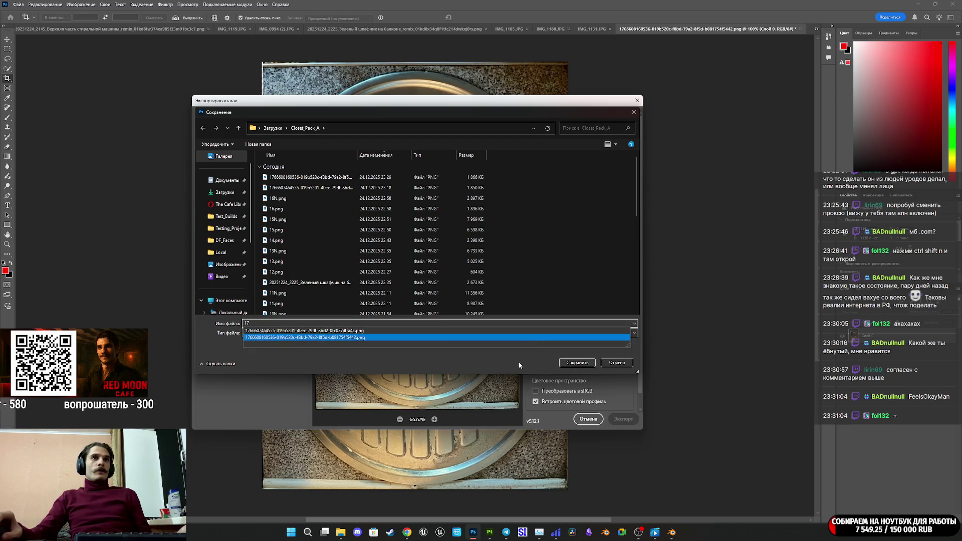
{"action": "left_click", "coordinate": [577, 362]}
Switch to the NormalMap-Online page in Chrome
{"action": "mouse_move", "coordinate": [407, 532]}
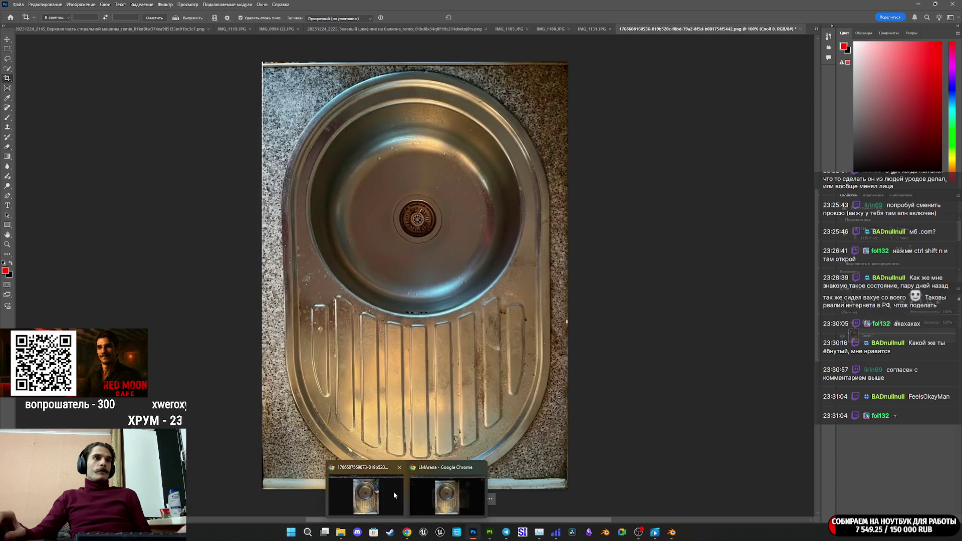
{"action": "left_click", "coordinate": [393, 491]}
{"action": "left_click", "coordinate": [320, 5]}
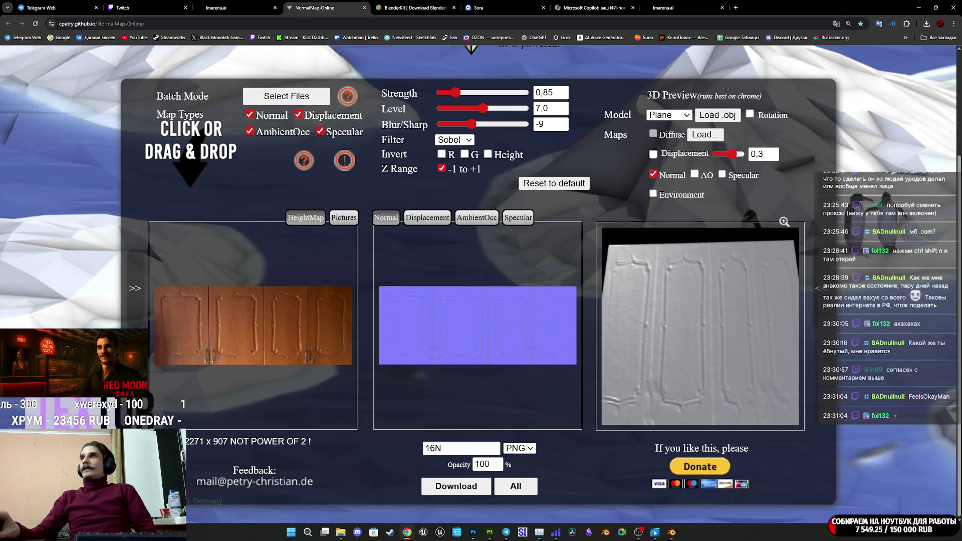
Load the sink photo as the height map and tune the normal map's Level and Blur/Sharp
{"action": "mouse_move", "coordinate": [729, 267]}
{"action": "left_mouse_down"}
{"action": "mouse_move", "coordinate": [391, 209]}
{"action": "mouse_move", "coordinate": [276, 331]}
{"action": "left_mouse_up"}
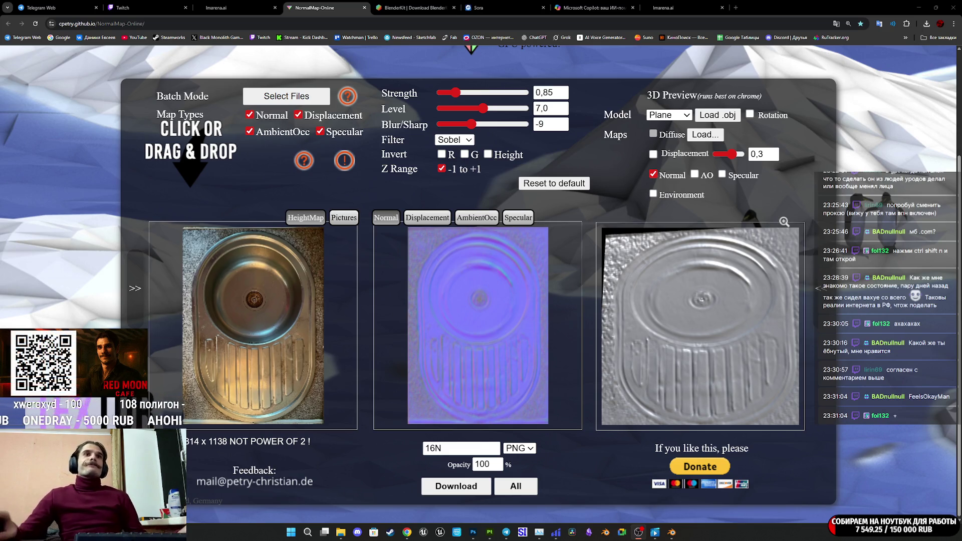
{"action": "mouse_move", "coordinate": [702, 305]}
{"action": "left_mouse_down"}
{"action": "mouse_move", "coordinate": [709, 315]}
{"action": "mouse_move", "coordinate": [696, 310]}
{"action": "mouse_move", "coordinate": [712, 321]}
{"action": "mouse_move", "coordinate": [697, 313]}
{"action": "left_mouse_up"}
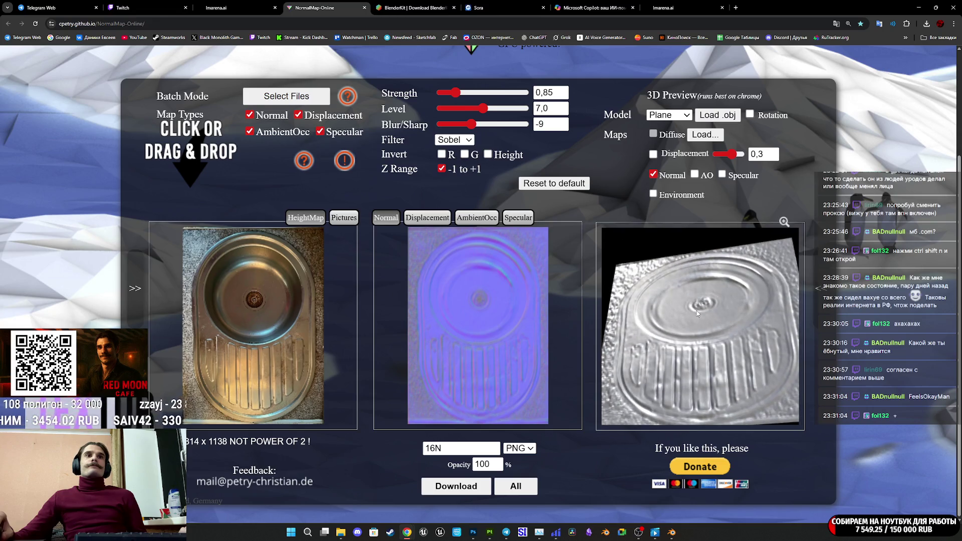
{"action": "mouse_move", "coordinate": [483, 109]}
{"action": "left_mouse_down"}
{"action": "mouse_move", "coordinate": [459, 110]}
{"action": "mouse_move", "coordinate": [507, 107]}
{"action": "mouse_move", "coordinate": [449, 94]}
{"action": "mouse_move", "coordinate": [460, 94]}
{"action": "left_mouse_up"}
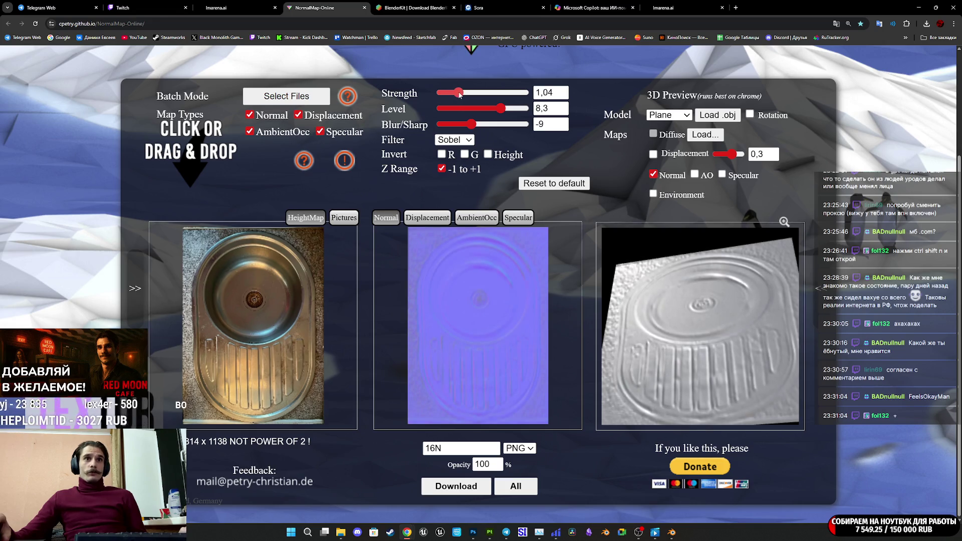
{"action": "left_click_drag", "start_coordinate": [472, 127], "coordinate": [476, 122]}
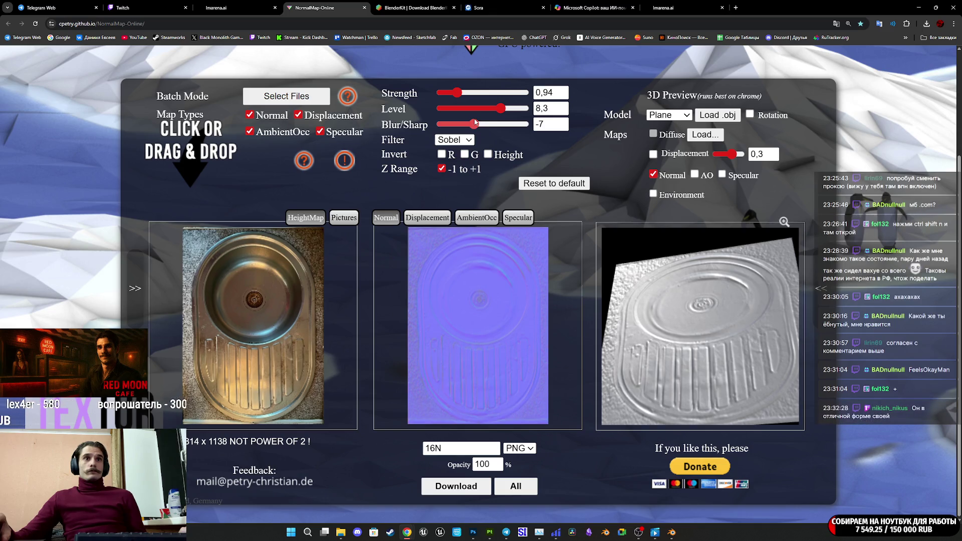
{"action": "left_click", "coordinate": [475, 123]}
{"action": "mouse_move", "coordinate": [709, 342]}
{"action": "left_mouse_down"}
{"action": "mouse_move", "coordinate": [709, 367]}
{"action": "mouse_move", "coordinate": [706, 359]}
{"action": "mouse_move", "coordinate": [699, 370]}
{"action": "left_mouse_up"}
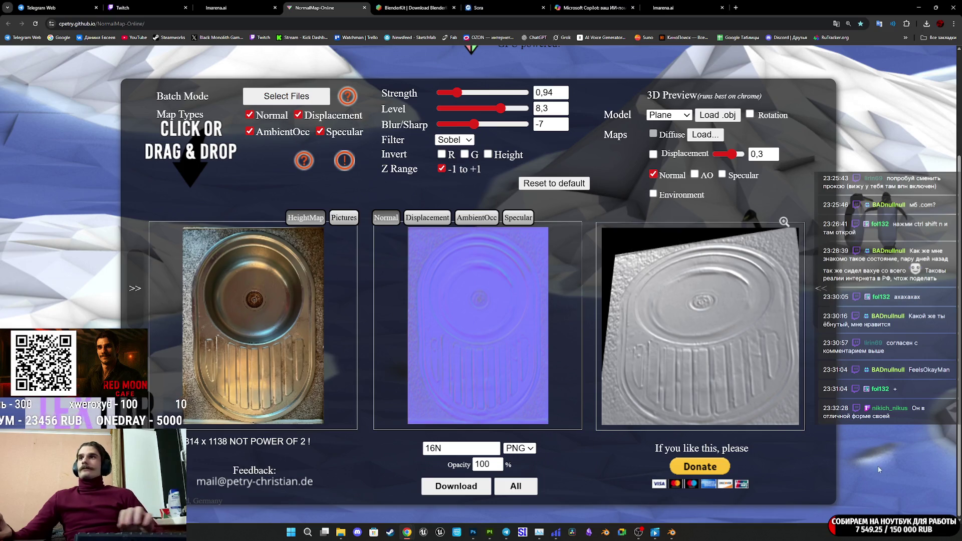
Download the normal map as 17N.png, then switch to Substance 3D Painter
{"action": "key", "text": "super+d"}
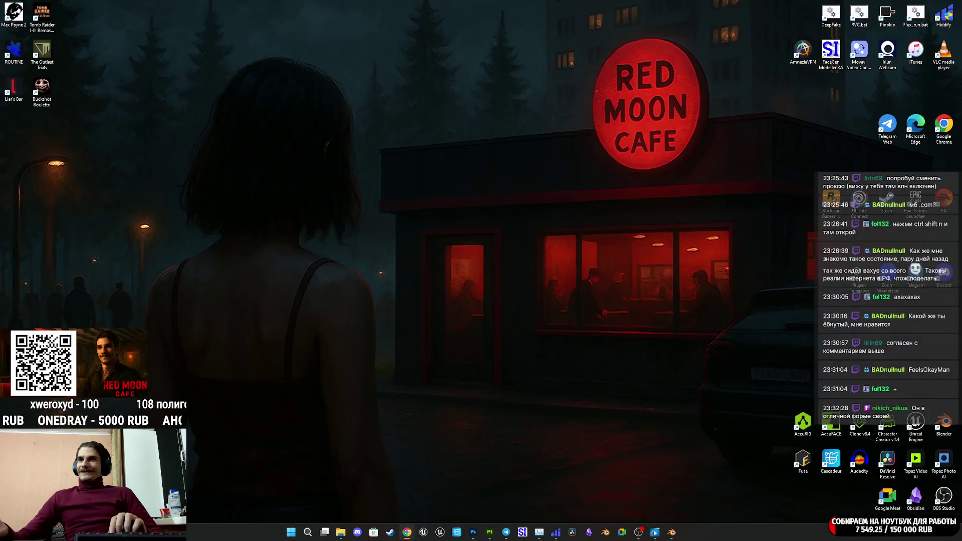
{"action": "key", "text": "super+d"}
{"action": "left_click", "coordinate": [438, 453]}
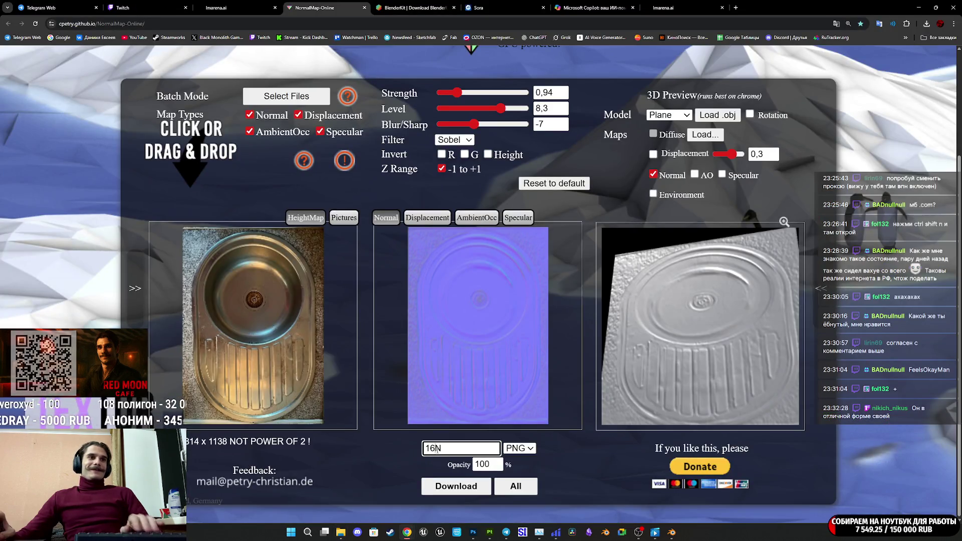
{"action": "key", "text": "BackSpace"}
{"action": "type", "text": "7"}
{"action": "left_click", "coordinate": [465, 488]}
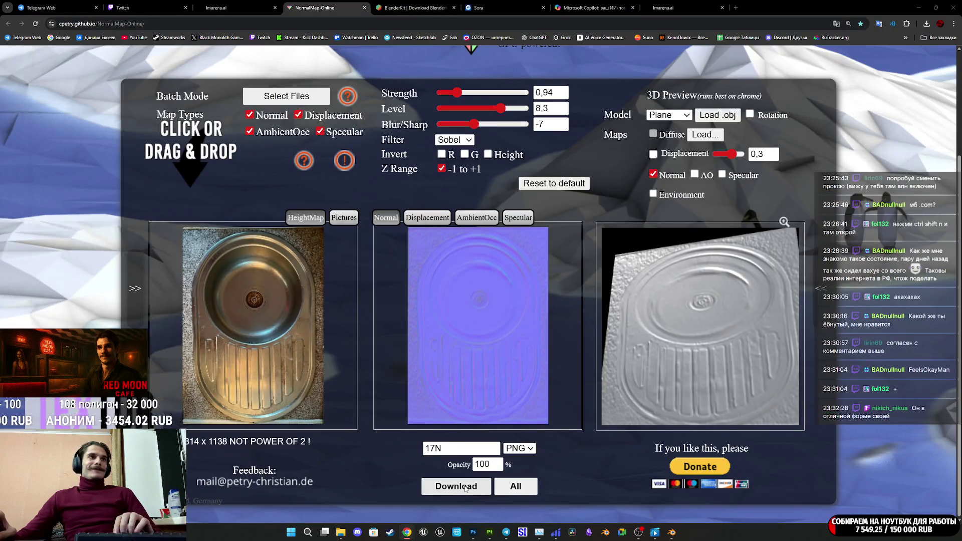
{"action": "left_click", "coordinate": [368, 232]}
{"action": "mouse_move", "coordinate": [476, 534]}
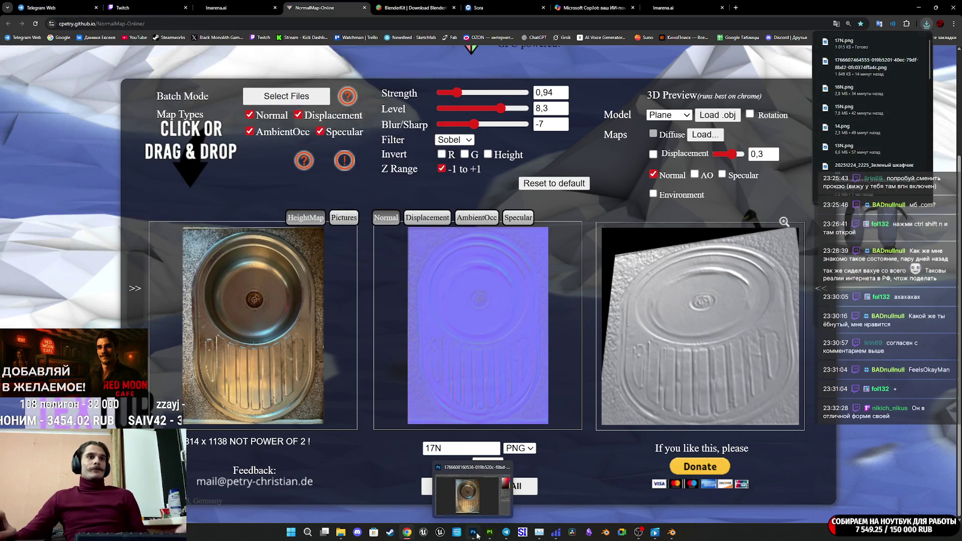
{"action": "left_click", "coordinate": [491, 534]}
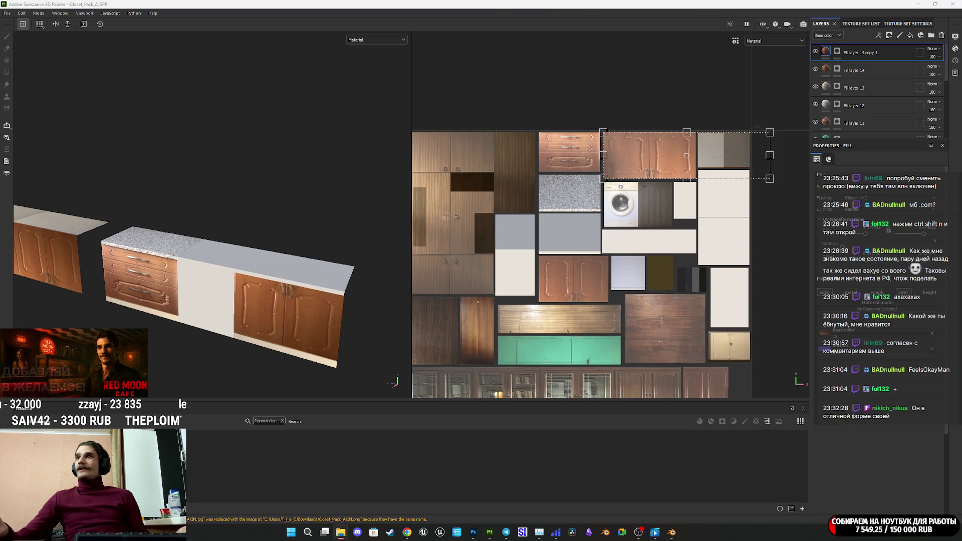
Import 17.png and 17N.png into the project with usage set to texture
{"action": "left_click_drag", "start_coordinate": [768, 417], "coordinate": [606, 454]}
{"action": "left_click", "coordinate": [577, 190]}
{"action": "left_click", "coordinate": [597, 221]}
{"action": "left_click", "coordinate": [577, 202]}
{"action": "left_click", "coordinate": [595, 233]}
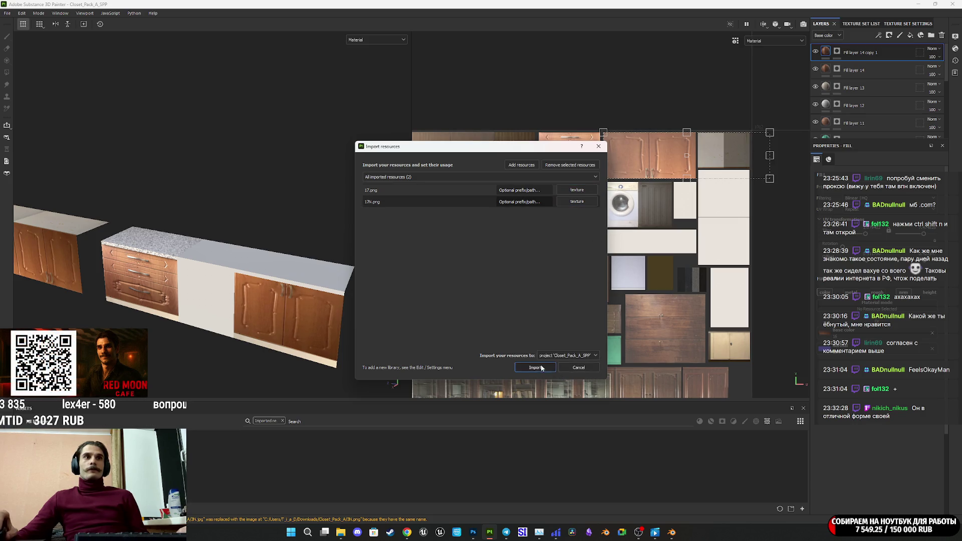
{"action": "left_click", "coordinate": [536, 368]}
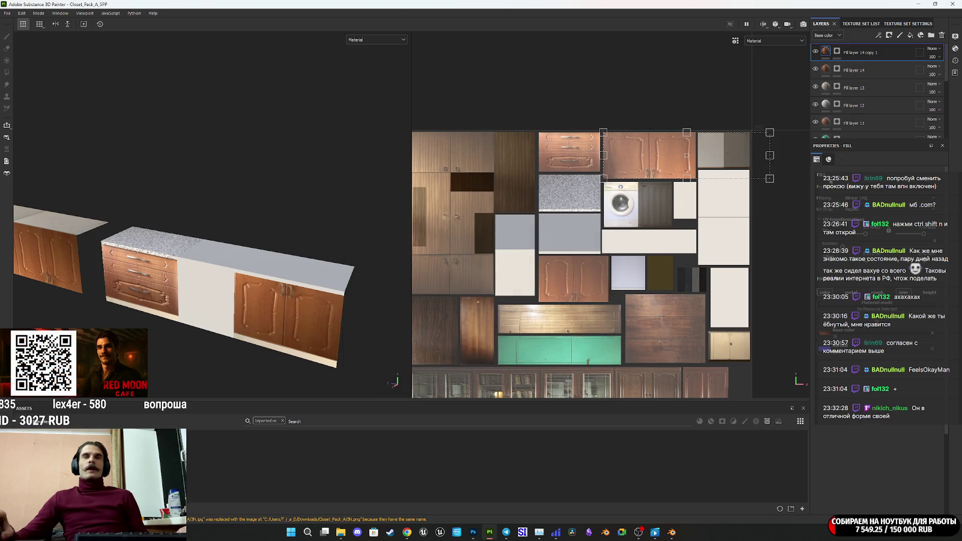
Add a fill layer using the sink image, mask it black, and polygon-fill the right countertop
{"action": "left_click", "coordinate": [911, 36]}
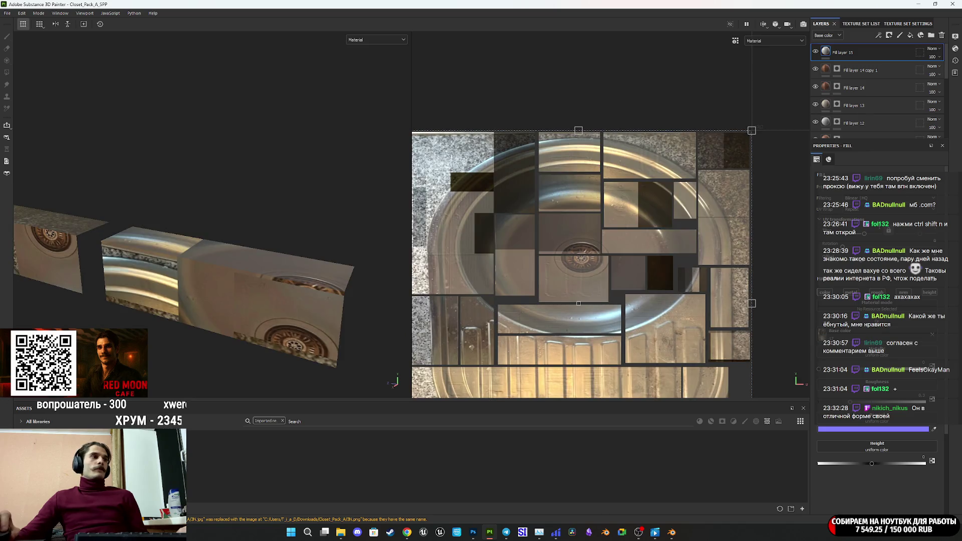
{"action": "mouse_move", "coordinate": [712, 425]}
{"action": "left_mouse_down"}
{"action": "mouse_move", "coordinate": [891, 417]}
{"action": "mouse_move", "coordinate": [889, 426]}
{"action": "left_mouse_up"}
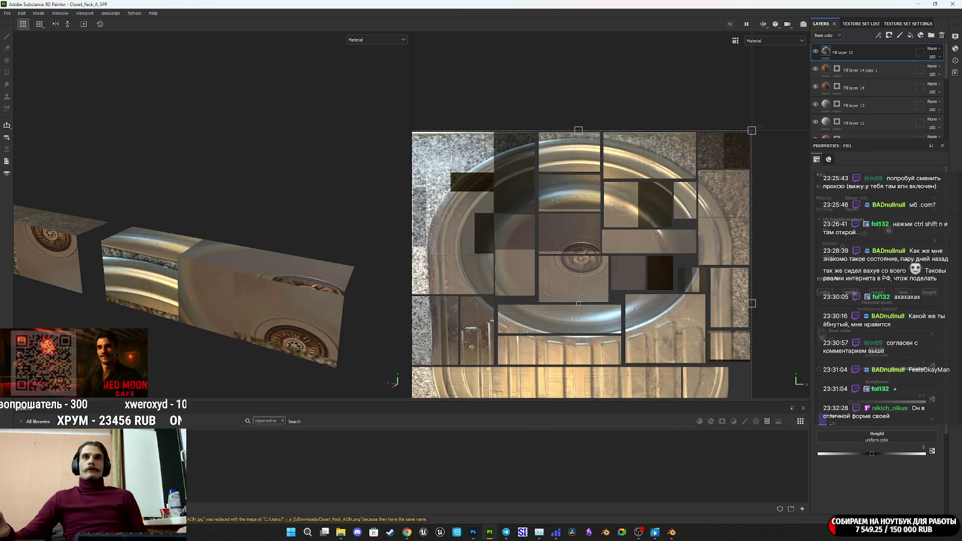
{"action": "right_click", "coordinate": [828, 50]}
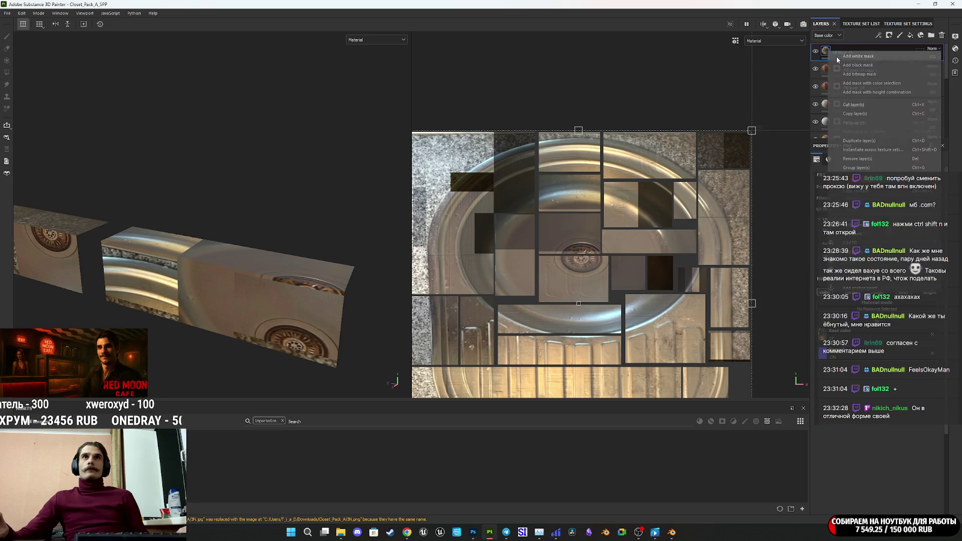
{"action": "left_click", "coordinate": [852, 66]}
{"action": "left_click_drag", "start_coordinate": [288, 270], "coordinate": [324, 282]}
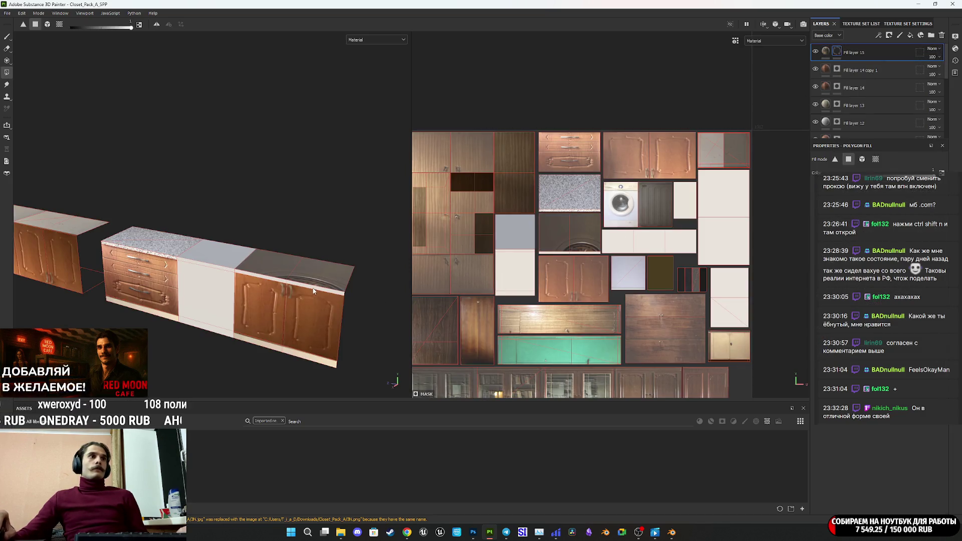
Shrink the sink texture's projection and set its rotation to 90°
{"action": "left_click", "coordinate": [826, 50]}
{"action": "scroll", "coordinate": [637, 232], "scroll_direction": "down", "scroll_amount": 5}
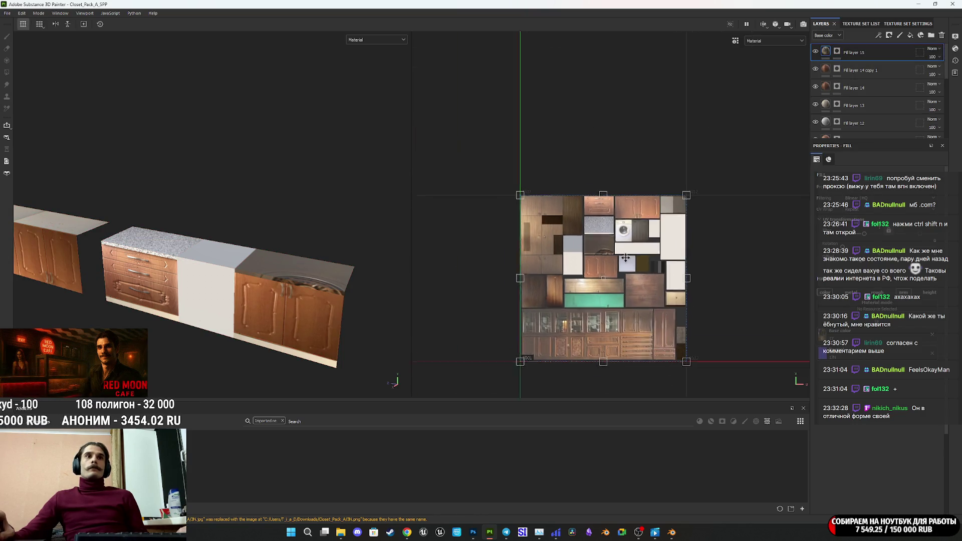
{"action": "mouse_move", "coordinate": [675, 345]}
{"action": "left_mouse_down"}
{"action": "mouse_move", "coordinate": [607, 250]}
{"action": "mouse_move", "coordinate": [616, 254]}
{"action": "left_mouse_up"}
{"action": "scroll", "coordinate": [599, 235], "scroll_direction": "up", "scroll_amount": 8}
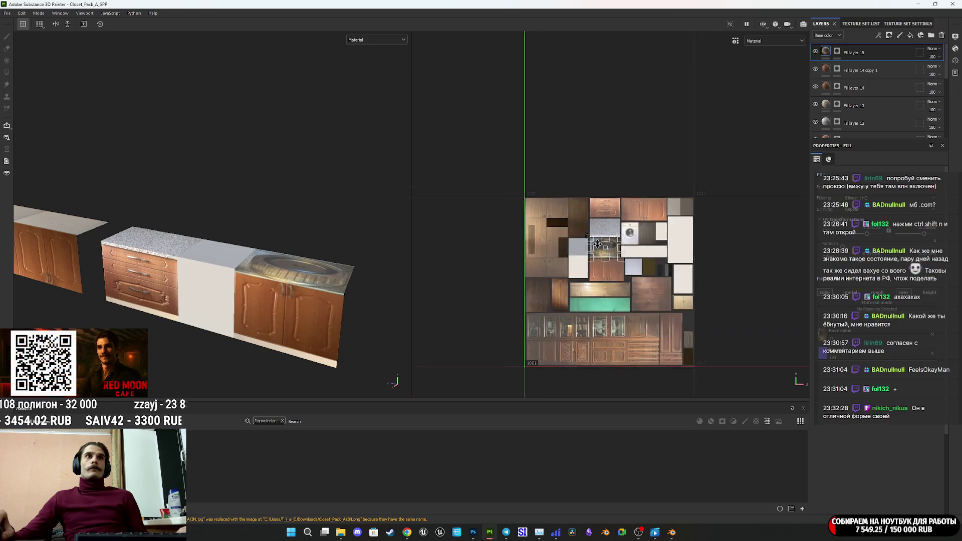
{"action": "mouse_move", "coordinate": [777, 178]}
{"action": "left_mouse_down"}
{"action": "mouse_move", "coordinate": [730, 131]}
{"action": "mouse_move", "coordinate": [565, 122]}
{"action": "mouse_move", "coordinate": [547, 129]}
{"action": "left_mouse_up"}
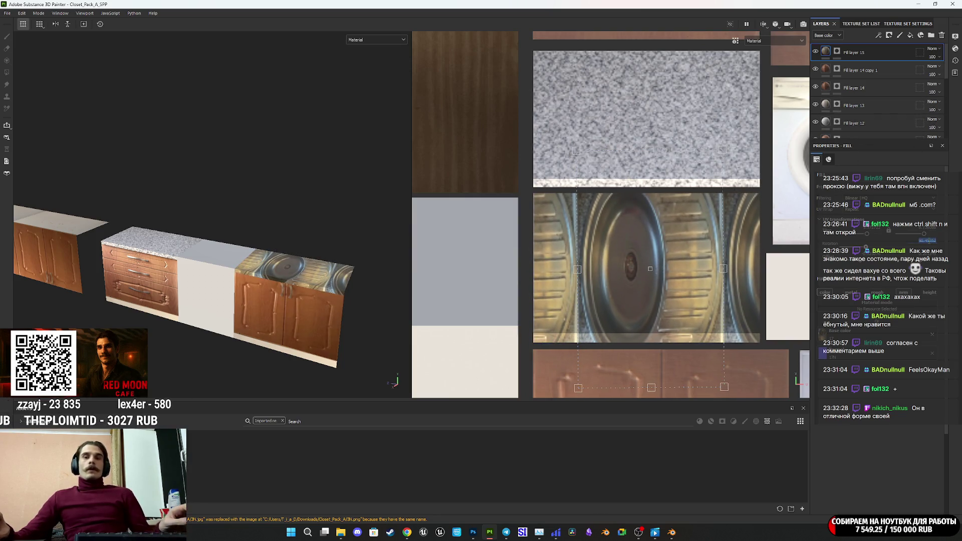
{"action": "type", "text": "90"}
{"action": "key", "text": "Return"}
Move and enlarge the sink frame so it covers the right countertop to its corner
{"action": "mouse_move", "coordinate": [600, 365]}
{"action": "left_mouse_down"}
{"action": "mouse_move", "coordinate": [519, 335]}
{"action": "mouse_move", "coordinate": [526, 322]}
{"action": "left_mouse_up"}
{"action": "scroll", "coordinate": [518, 334], "scroll_direction": "up", "scroll_amount": 5}
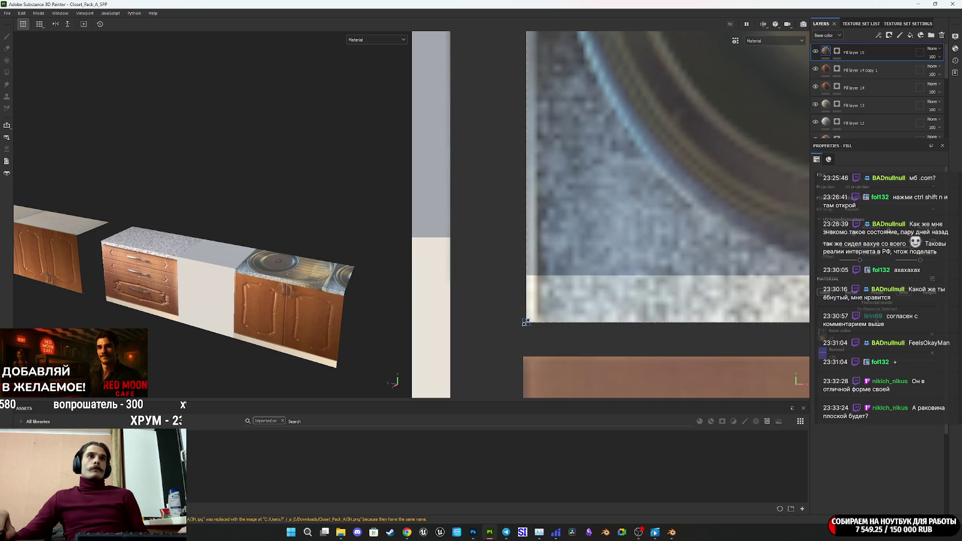
{"action": "scroll", "coordinate": [594, 296], "scroll_direction": "down", "scroll_amount": 6}
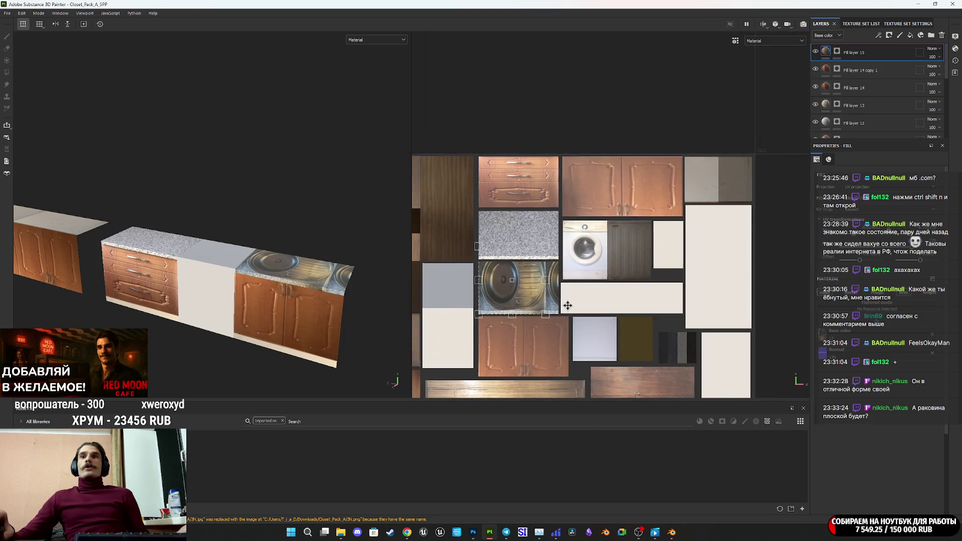
{"action": "scroll", "coordinate": [592, 301], "scroll_direction": "up", "scroll_amount": 1}
{"action": "scroll", "coordinate": [592, 301], "scroll_direction": "up", "scroll_amount": 2}
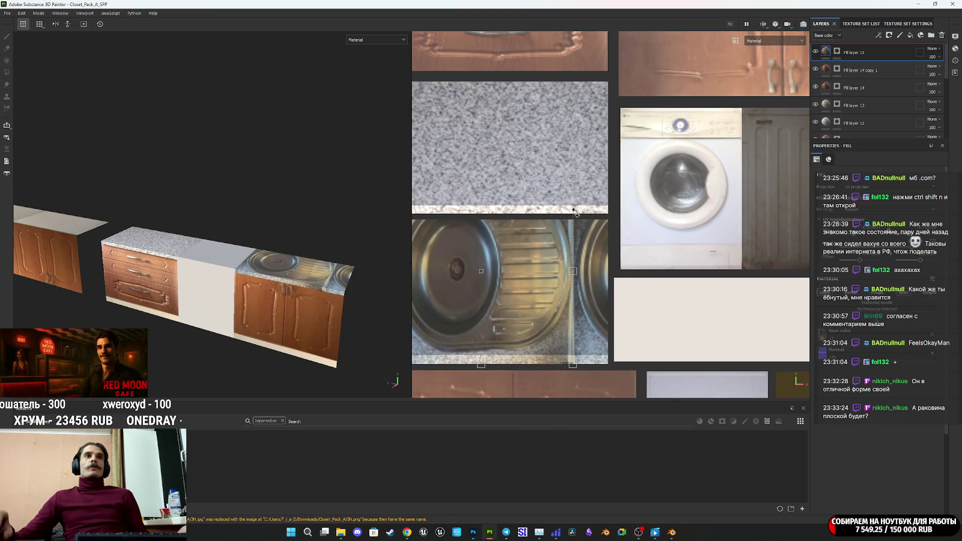
{"action": "left_click_drag", "start_coordinate": [574, 177], "coordinate": [610, 219]}
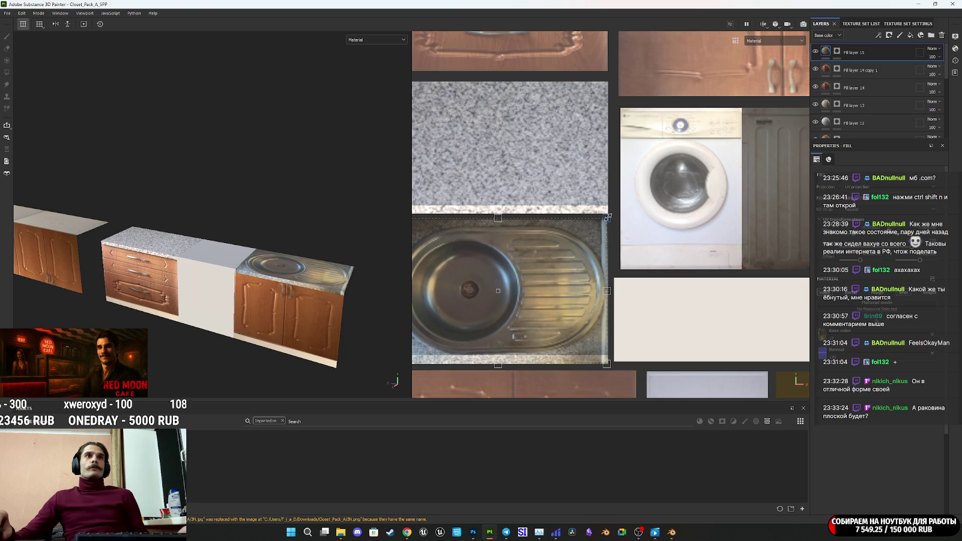
{"action": "scroll", "coordinate": [610, 219], "scroll_direction": "up", "scroll_amount": 3}
{"action": "scroll", "coordinate": [610, 219], "scroll_direction": "up", "scroll_amount": 3}
{"action": "left_click_drag", "start_coordinate": [597, 210], "coordinate": [606, 220]}
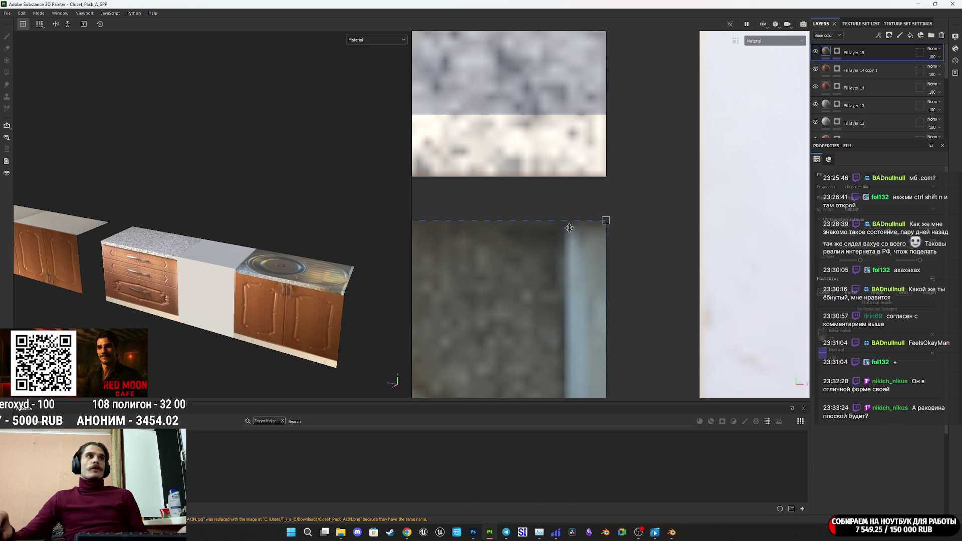
{"action": "scroll", "coordinate": [310, 272], "scroll_direction": "up", "scroll_amount": 5}
{"action": "mouse_move", "coordinate": [310, 272]}
{"action": "left_mouse_down", "text": "alt"}
{"action": "mouse_move", "coordinate": [331, 339]}
{"action": "mouse_move", "coordinate": [319, 345]}
{"action": "mouse_move", "coordinate": [334, 275]}
{"action": "mouse_move", "coordinate": [303, 256]}
{"action": "mouse_move", "coordinate": [311, 234]}
{"action": "left_mouse_up", "text": "alt"}
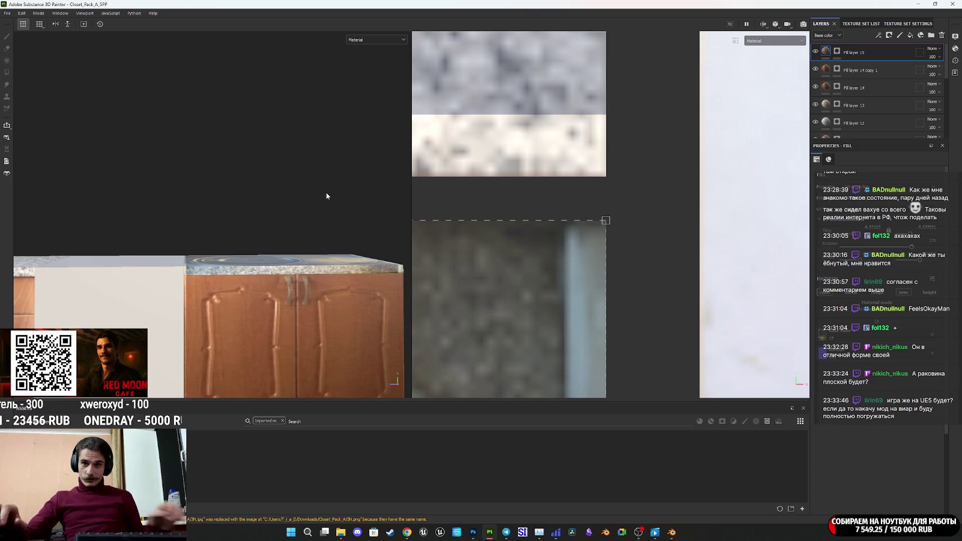
{"action": "mouse_move", "coordinate": [338, 167]}
{"action": "left_mouse_down", "text": "alt"}
{"action": "mouse_move", "coordinate": [319, 330]}
{"action": "mouse_move", "coordinate": [308, 280]}
{"action": "mouse_move", "coordinate": [288, 249]}
{"action": "mouse_move", "coordinate": [301, 256]}
{"action": "left_mouse_up", "text": "alt"}
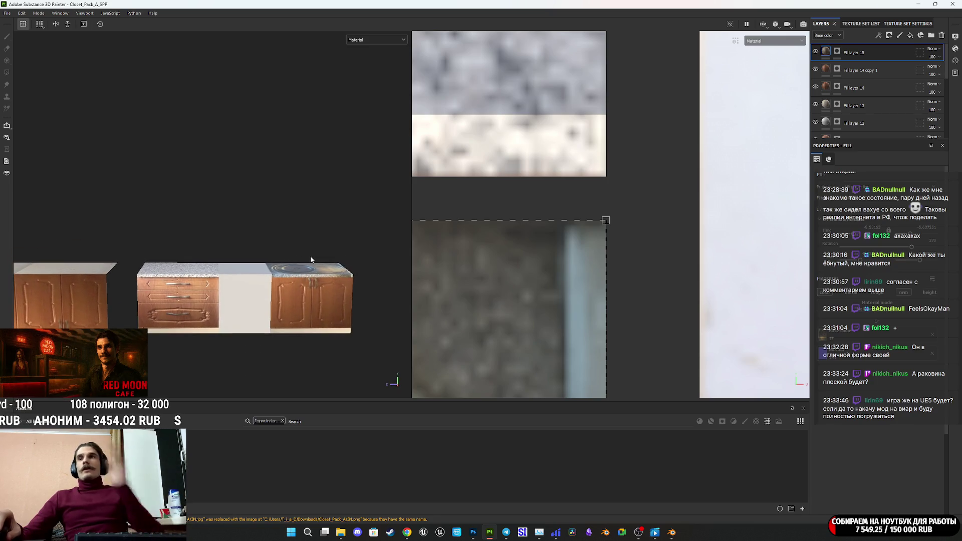